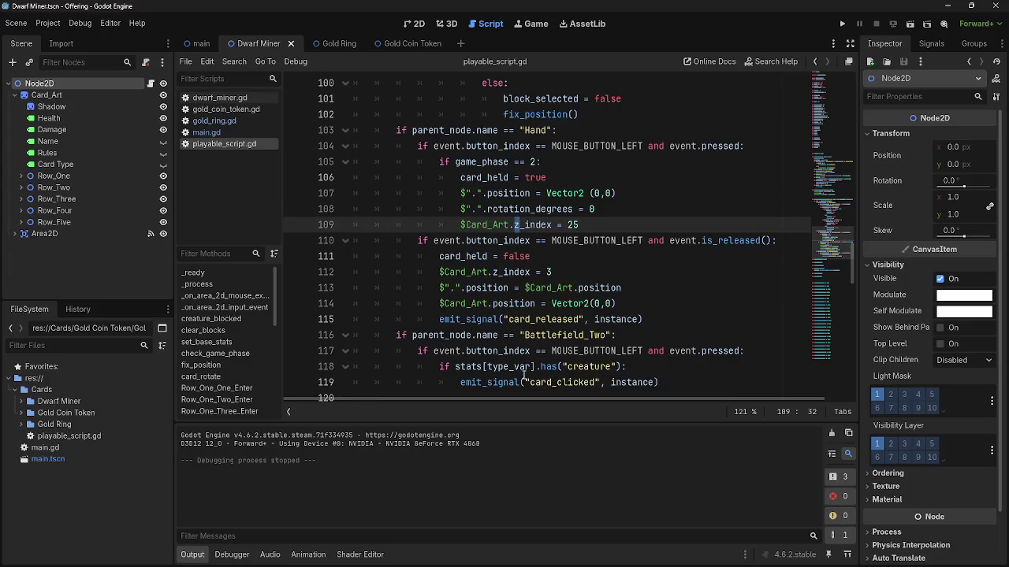
Open main.gd at the equip loop's rotation reset.
scroll(530, 371, "up", 7)
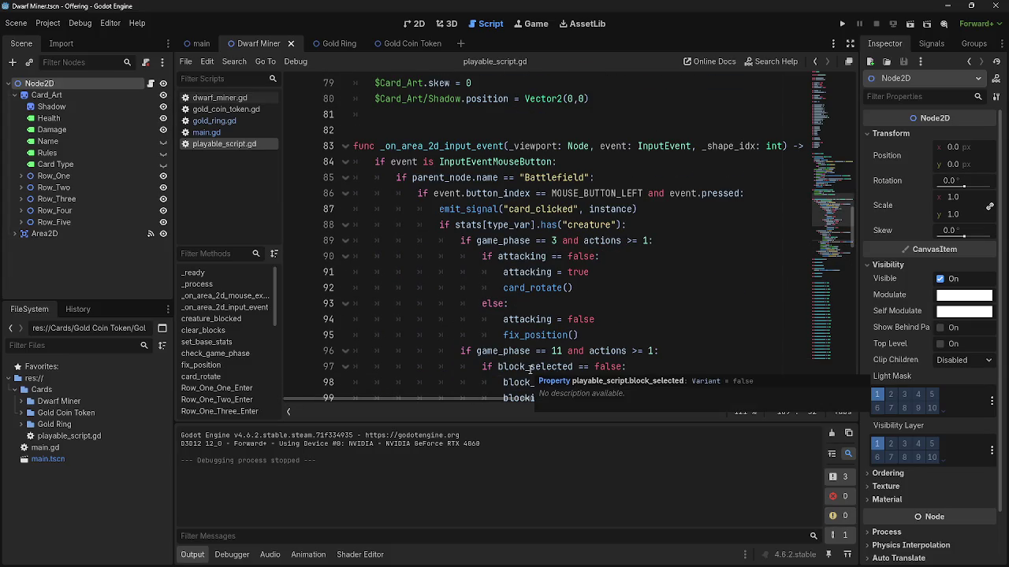
scroll(529, 370, "up", 8)
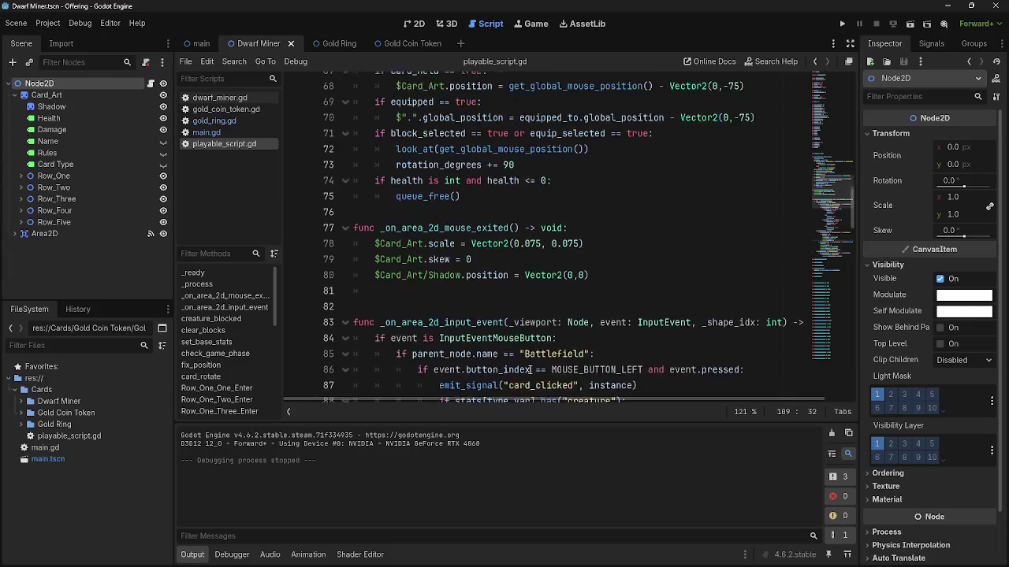
scroll(529, 370, "up", 8)
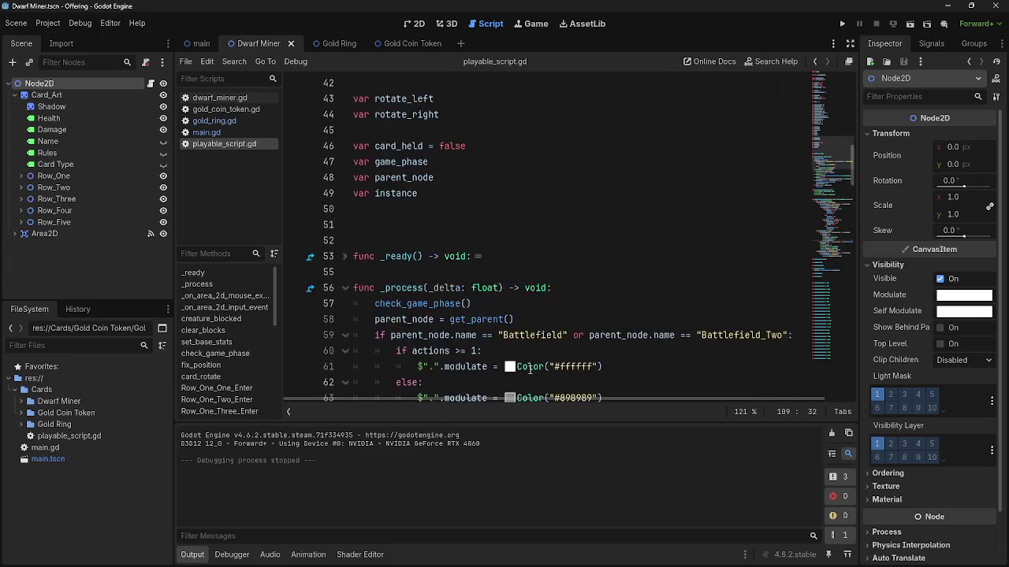
left_click(254, 132)
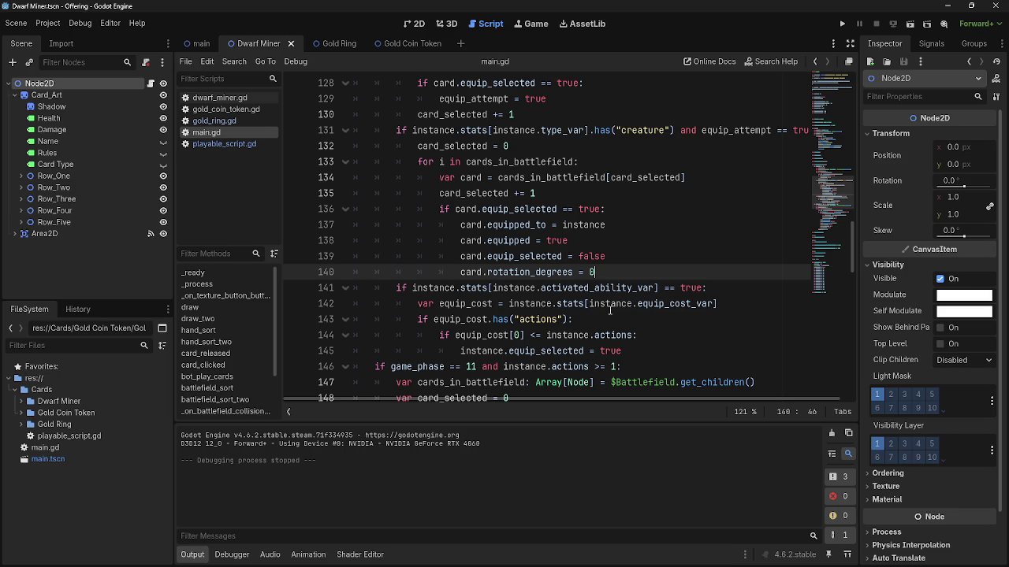
Add the line card.z_index = -1 right after rotation_degrees is reset to 0.
key("Return")
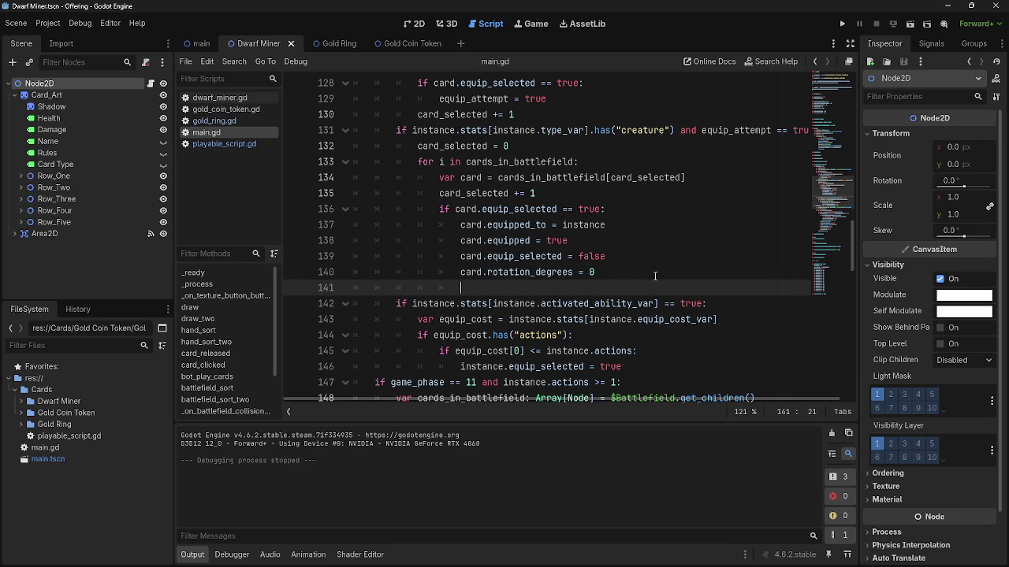
type("card.z_")
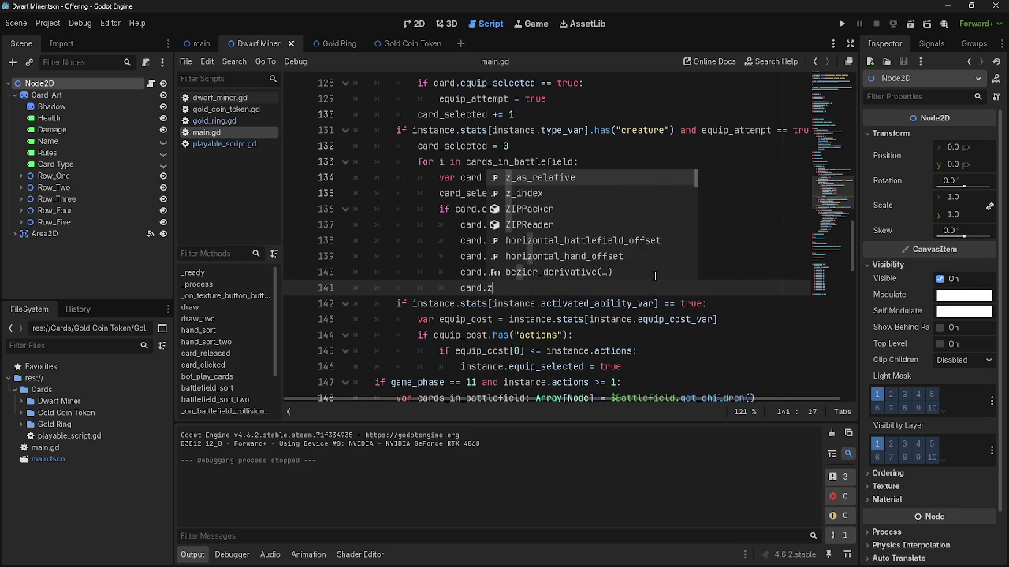
type("index")
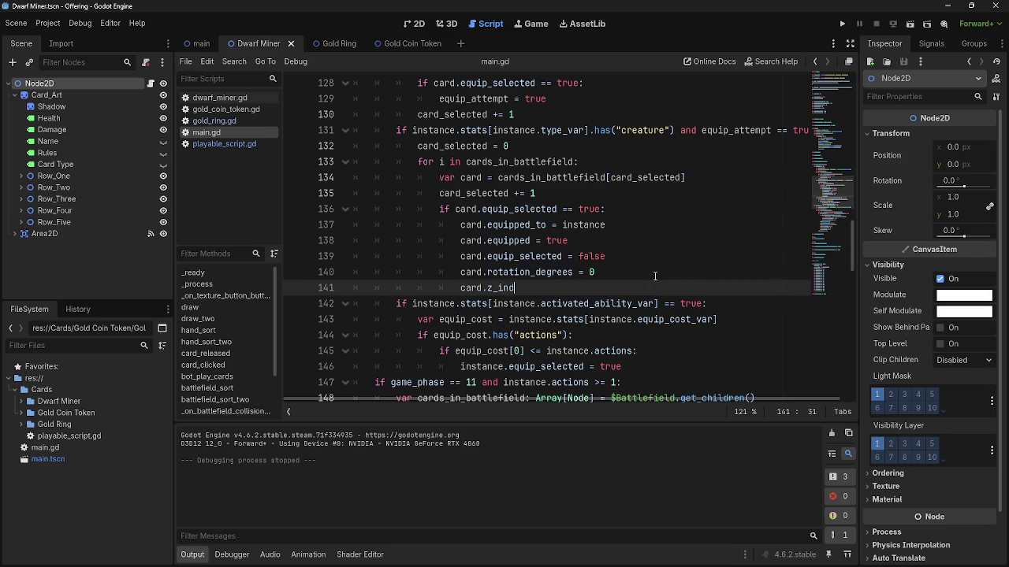
key("BackSpace")
key("BackSpace")
type("z")
key("BackSpace")
key("BackSpace")
type("x = -1")
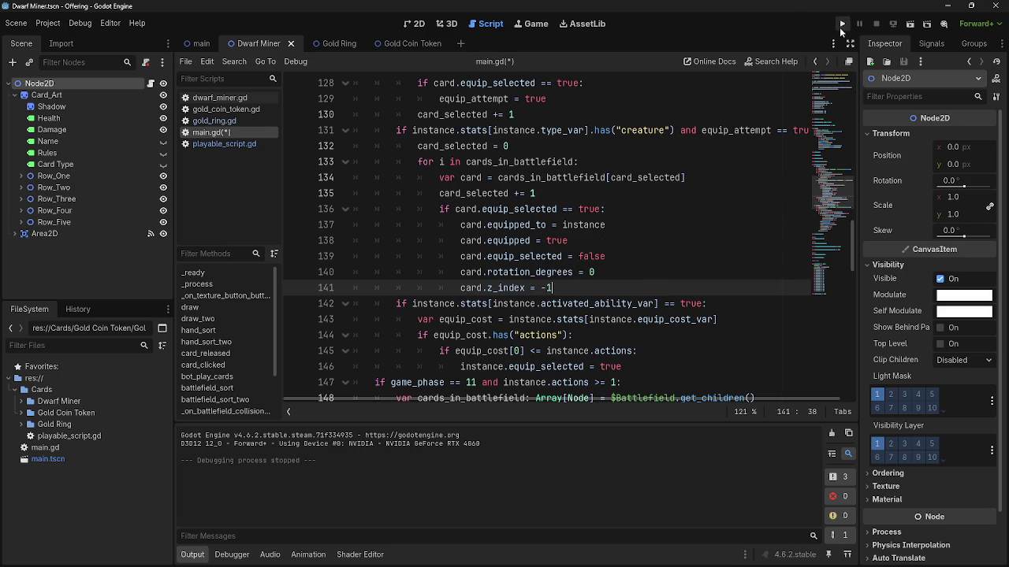
Run the card game and equip a ring onto a dwarf to confirm it sits behind, then stop.
left_click(844, 26)
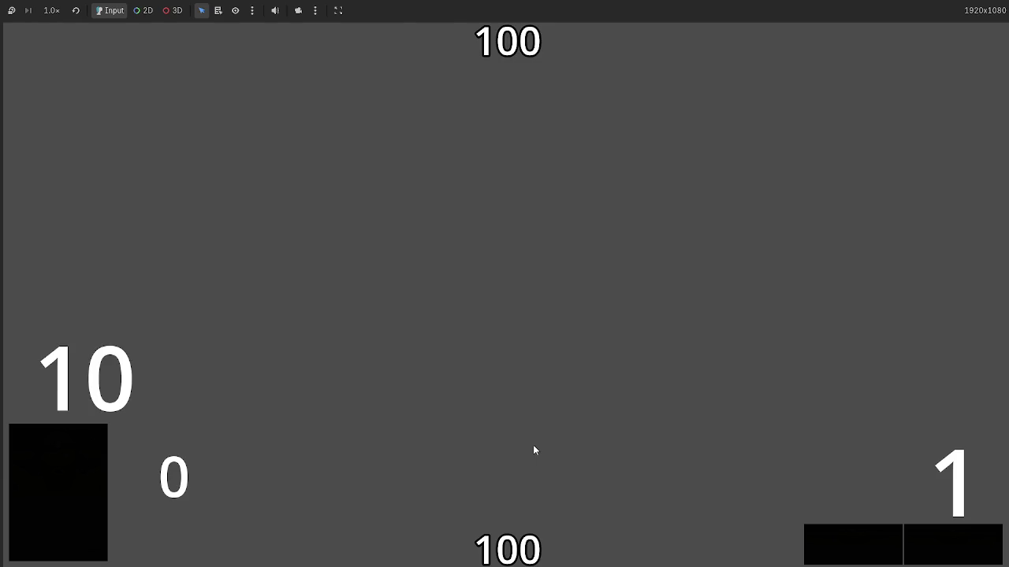
left_click(517, 486)
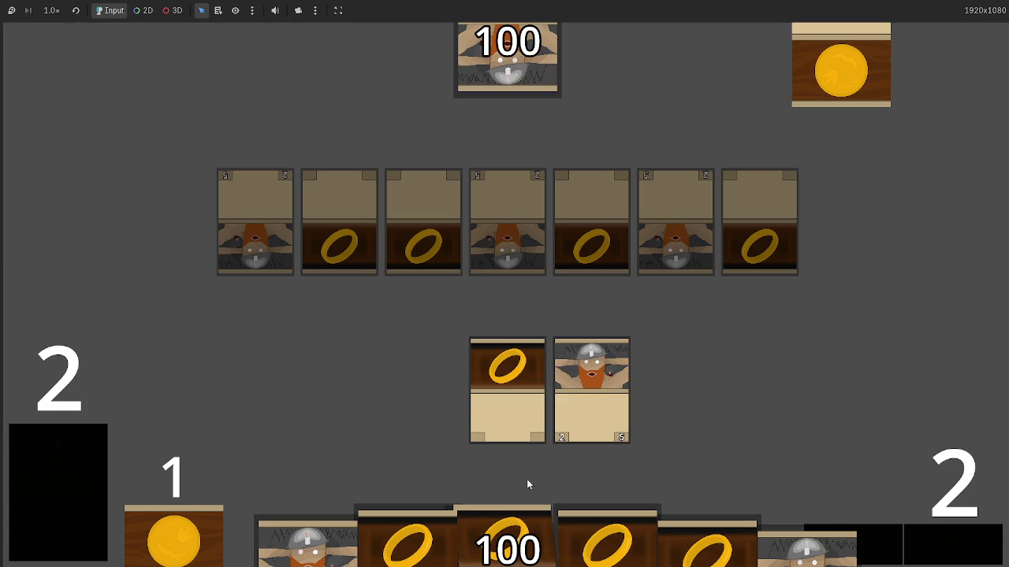
left_click_drag(576, 404, 579, 406)
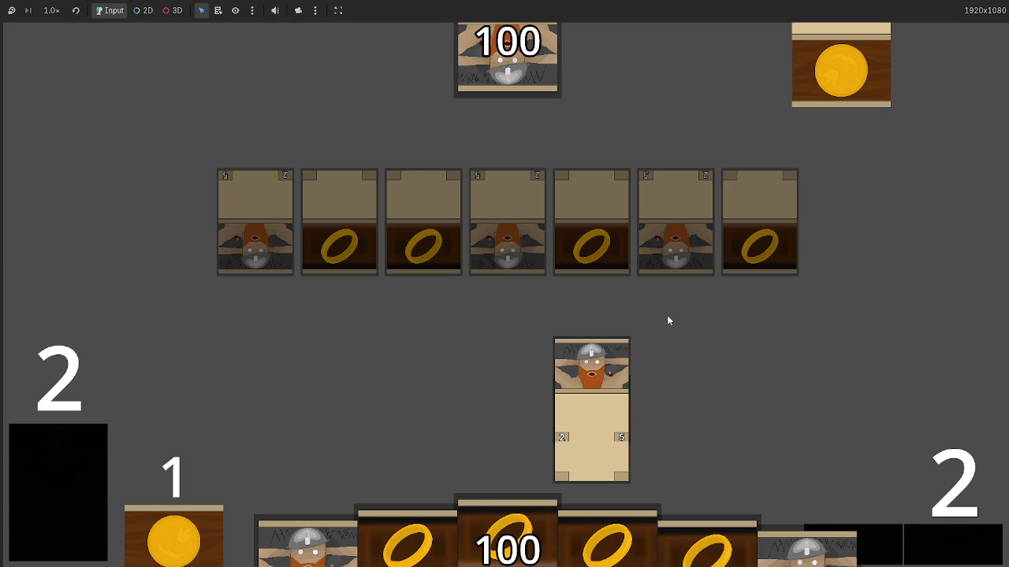
key("F8")
left_click(552, 287)
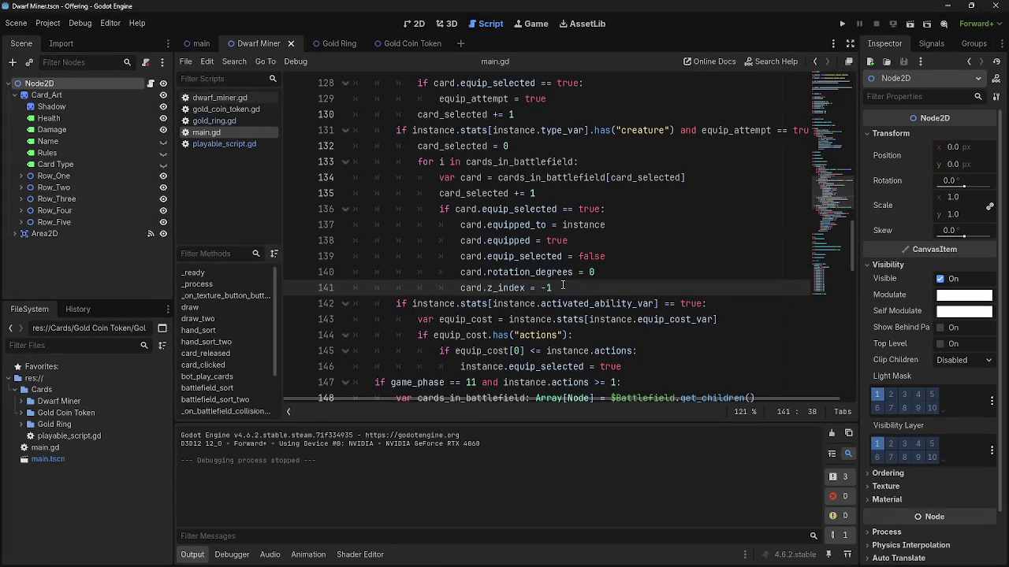
Highlight the new card.z_index = -1 line 141 in main.gd.
left_click_drag(562, 286, 389, 285)
left_click(551, 303)
left_click_drag(555, 288, 352, 286)
left_click(566, 288)
left_click_drag(553, 287, 333, 289)
left_click(595, 285)
left_click_drag(573, 286, 335, 286)
Switch to playable_script.gd and view its top-of-file variables.
left_click(224, 145)
scroll(484, 264, "up", 12)
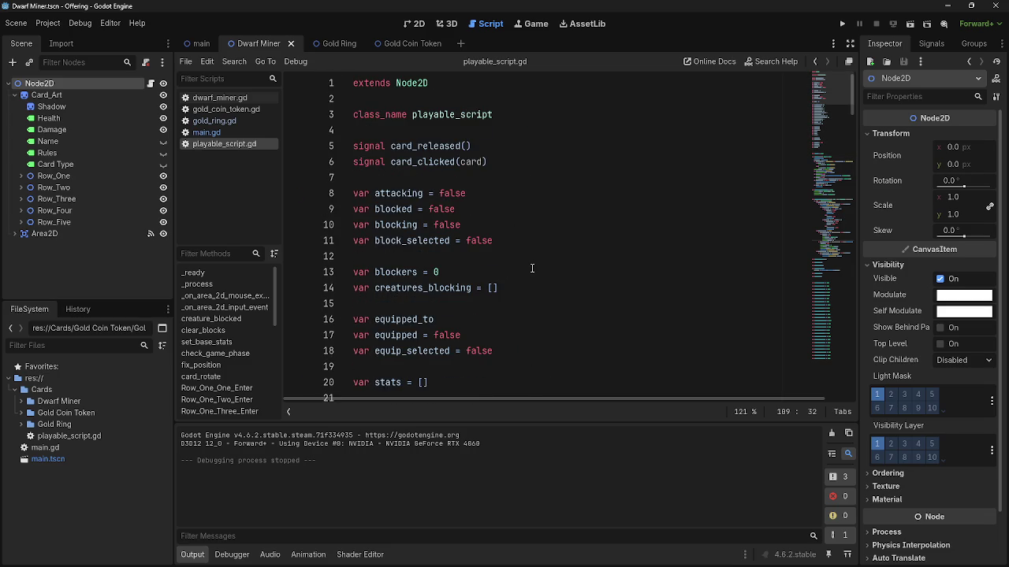
scroll(532, 268, "down", 5)
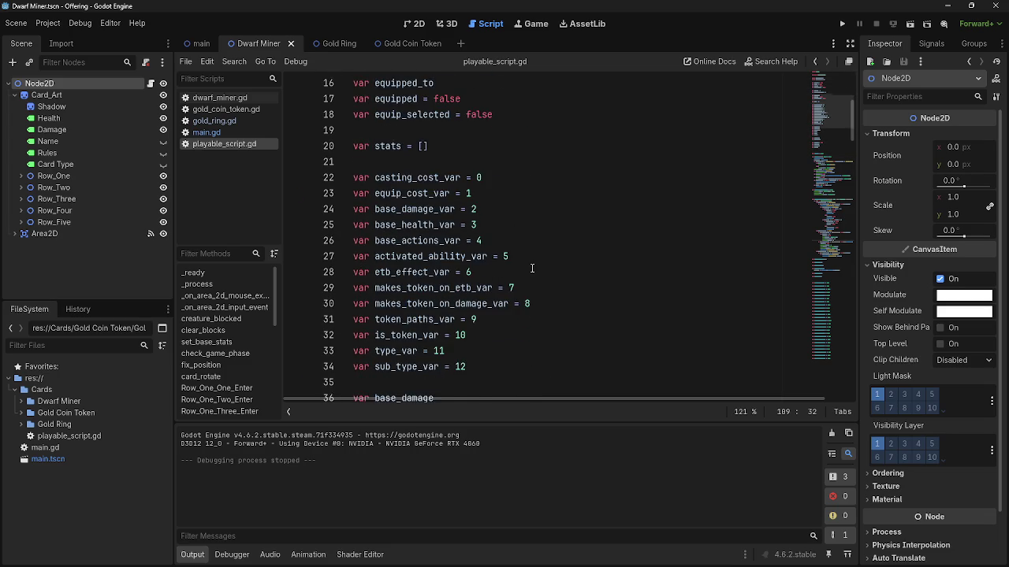
scroll(531, 269, "up", 2)
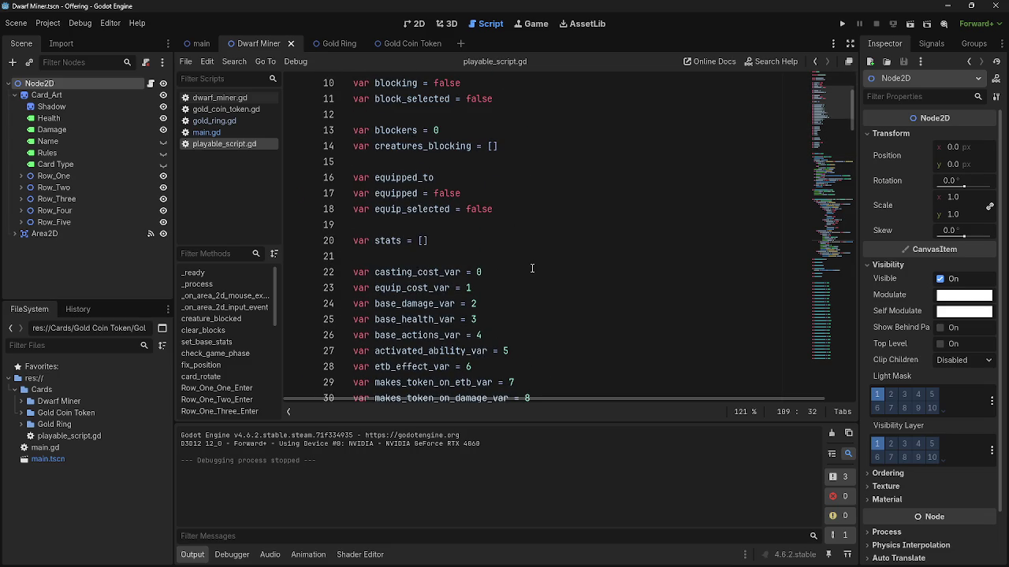
Review the equipped variable declarations and the lines after the signal declarations.
left_click(516, 261)
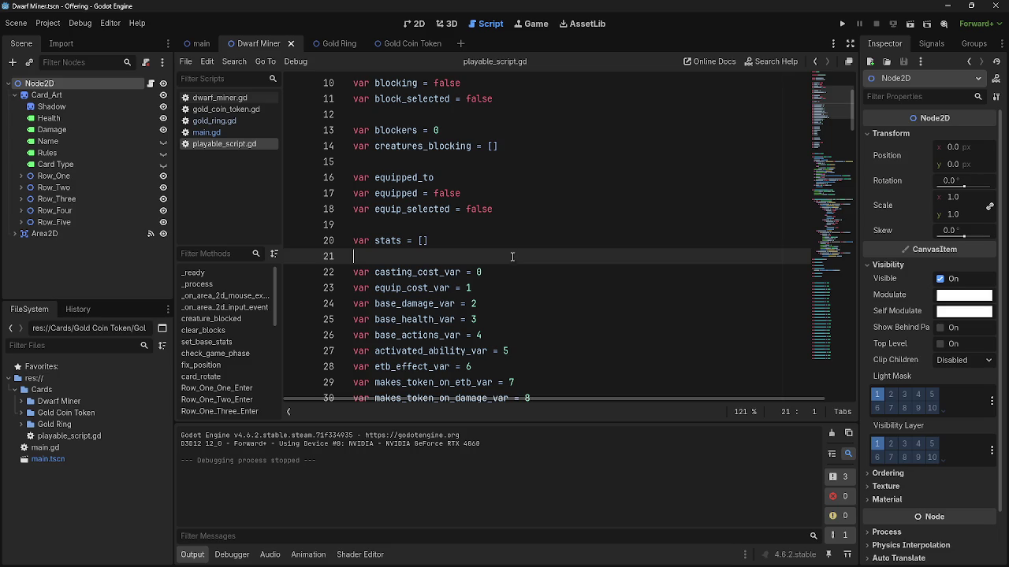
left_click(509, 229)
left_click(500, 253)
left_click(498, 227)
left_click(494, 254)
left_click(486, 227)
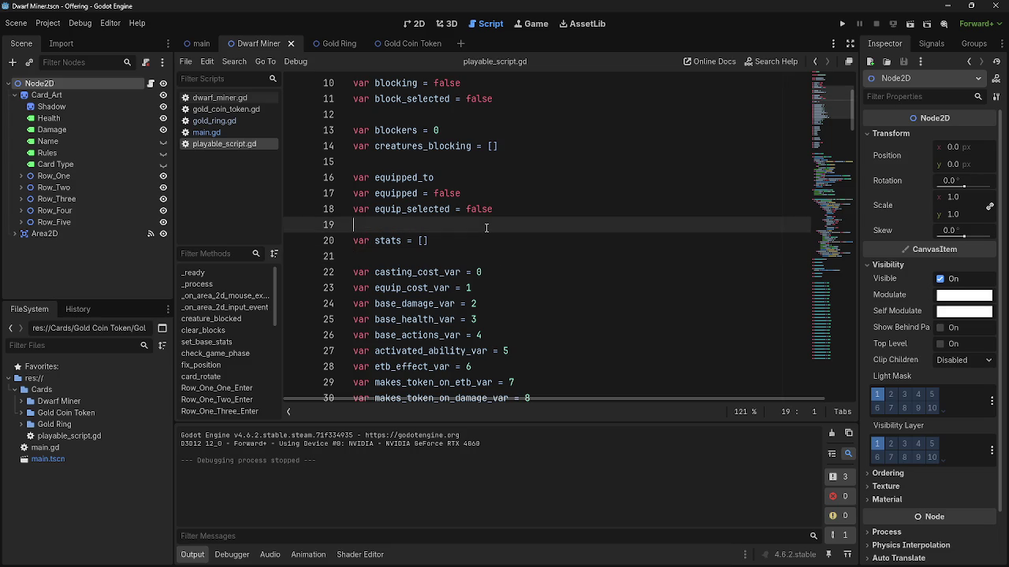
scroll(486, 236, "up", 2)
left_click(479, 254)
left_click(473, 211)
scroll(473, 211, "up", 1)
left_click(465, 177)
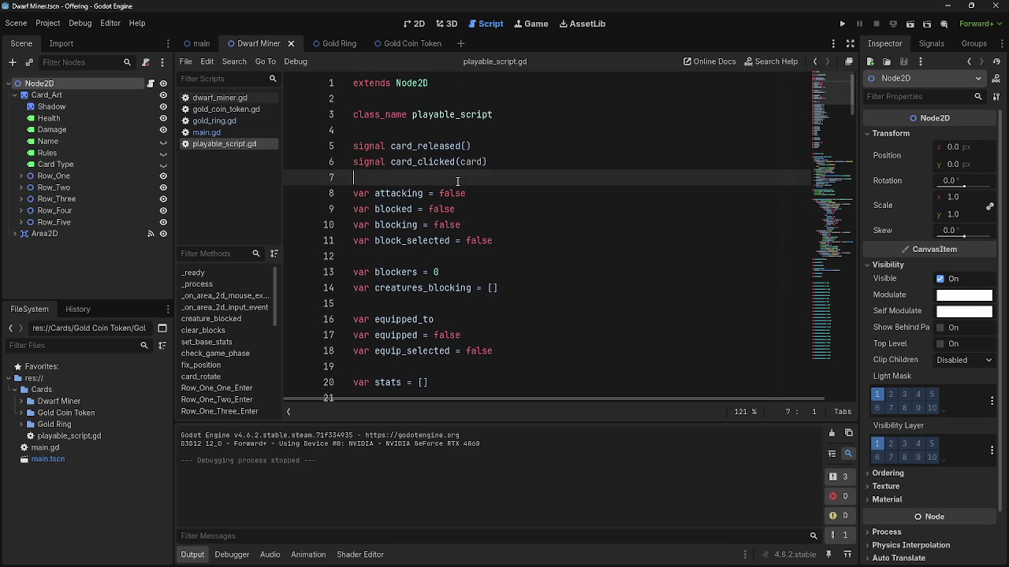
scroll(457, 227, "down", 11)
Examine _on_area_2d_input_event's creature type_var check and Battlefield_Two click handling on line 118.
scroll(454, 227, "down", 12)
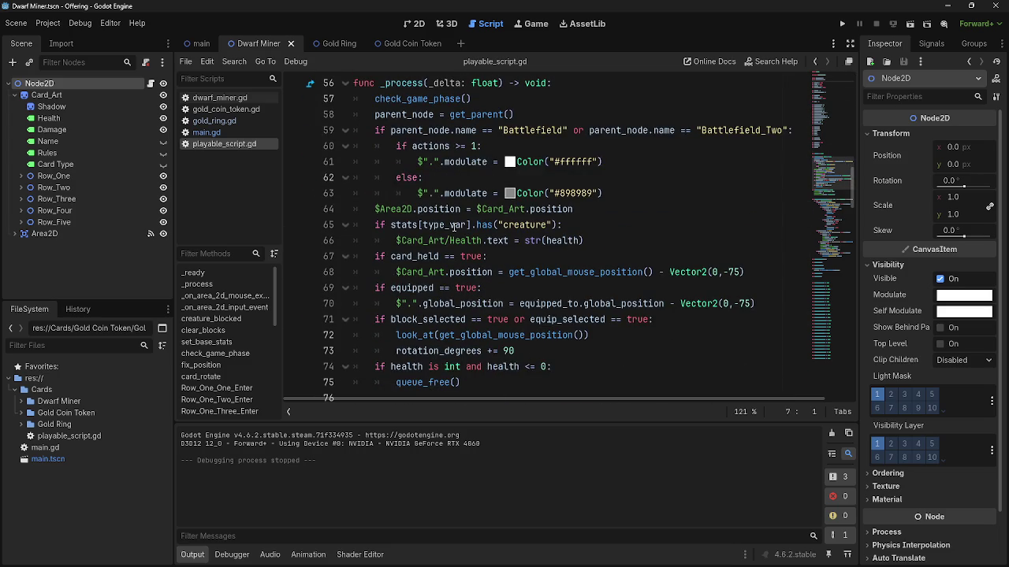
scroll(454, 227, "down", 10)
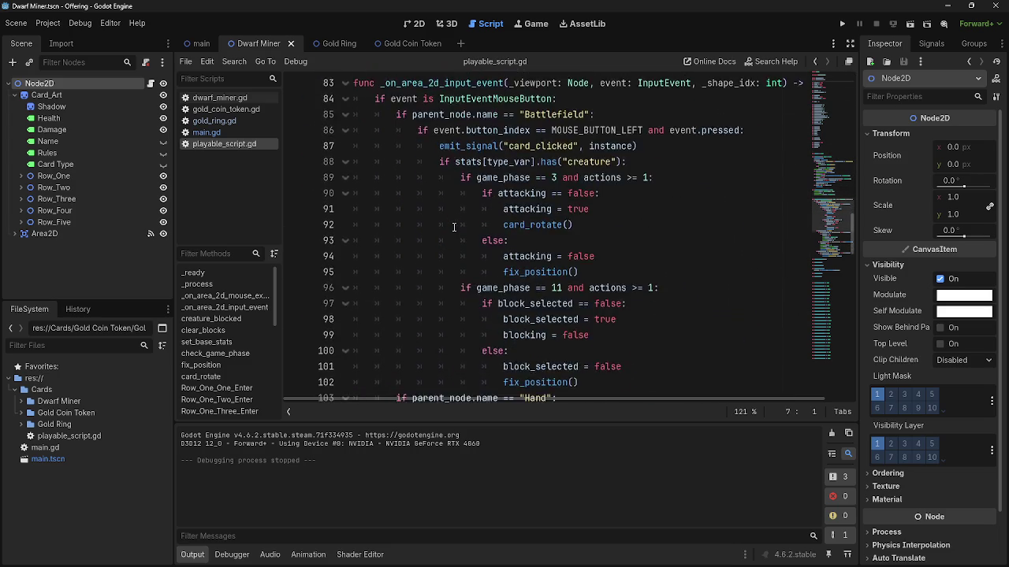
scroll(454, 227, "down", 4)
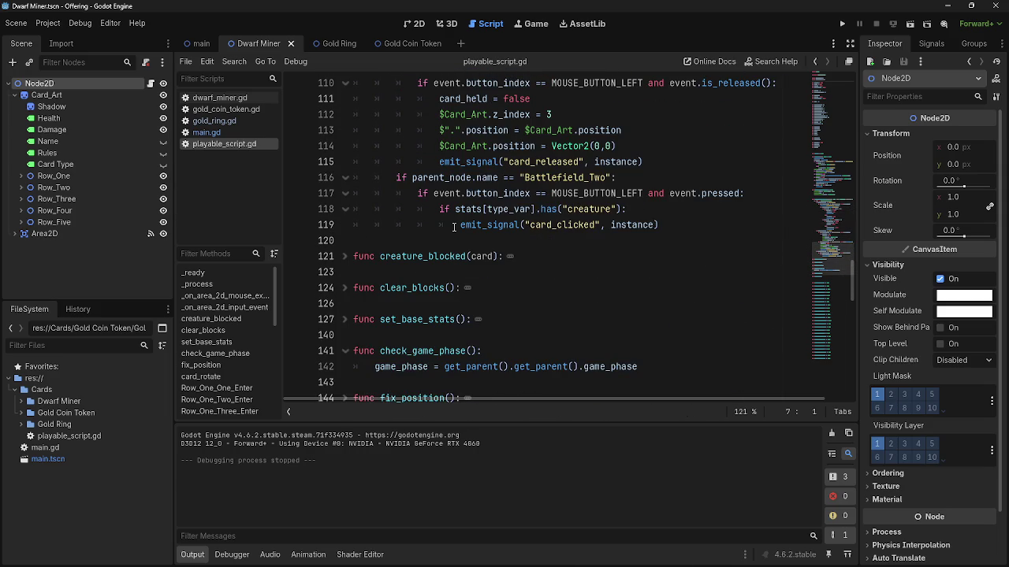
left_click(456, 240)
double_click(466, 211)
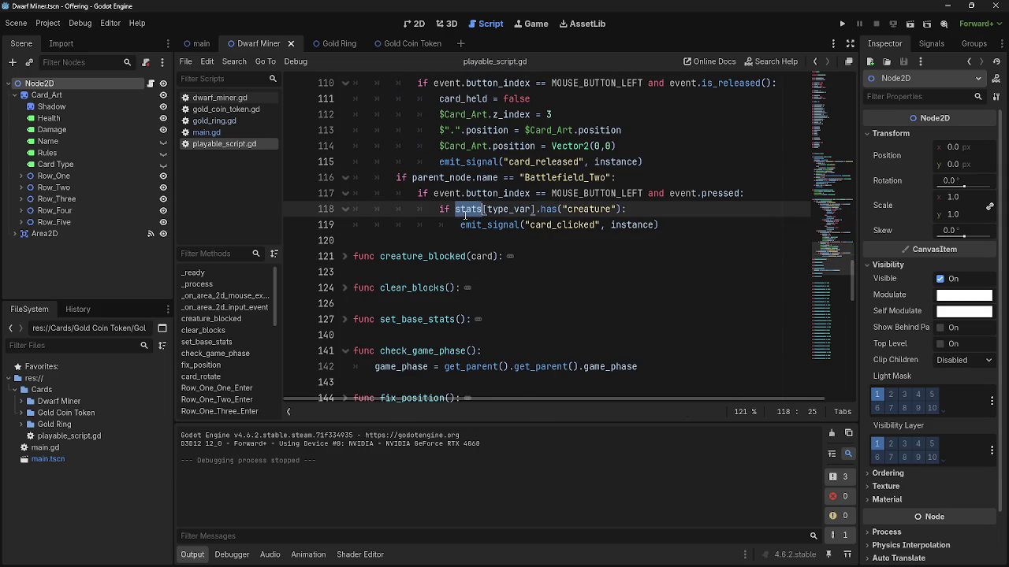
left_click(518, 209)
double_click(519, 209)
left_click(536, 209)
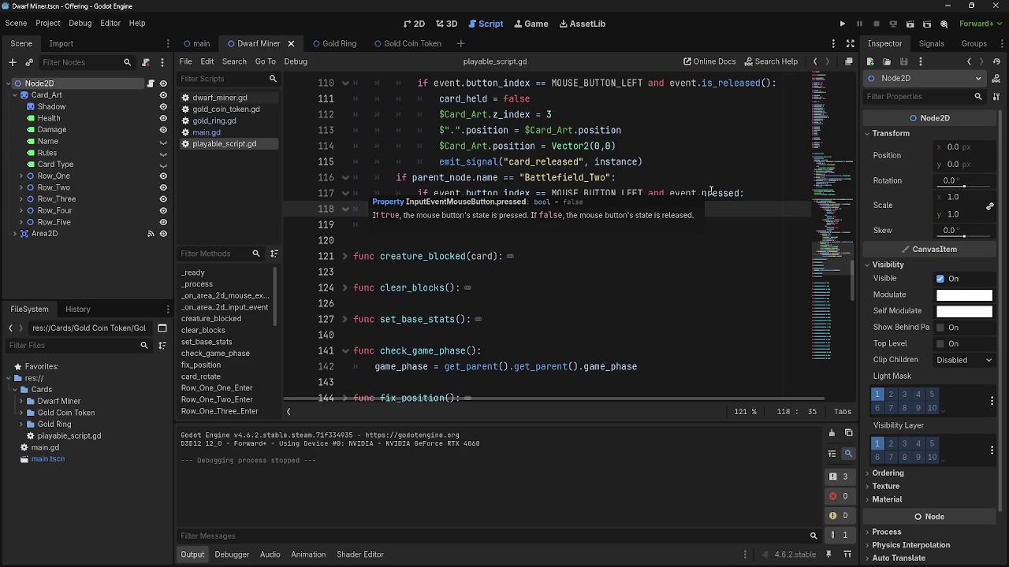
scroll(681, 259, "up", 3)
type("emit_signal(\"card_clicked\", instance)")
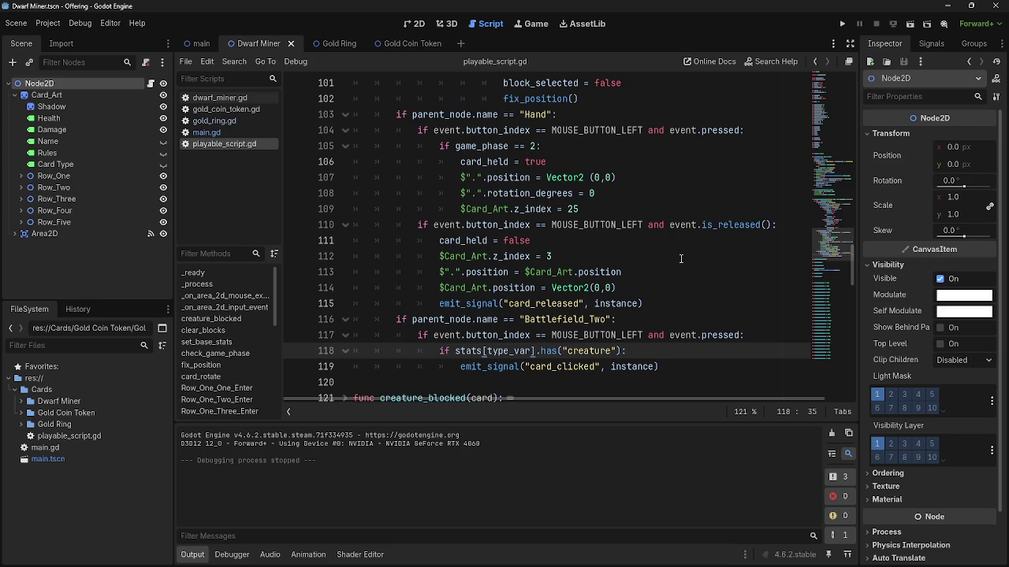
double_click(592, 351)
left_click(638, 351)
left_click(842, 24)
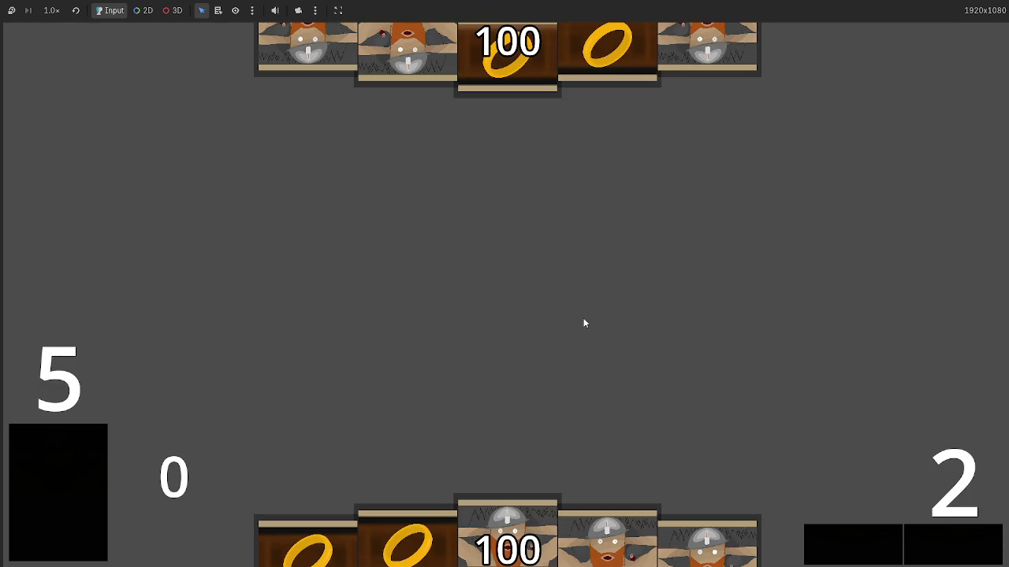
key("F8")
scroll(562, 335, "up", 6)
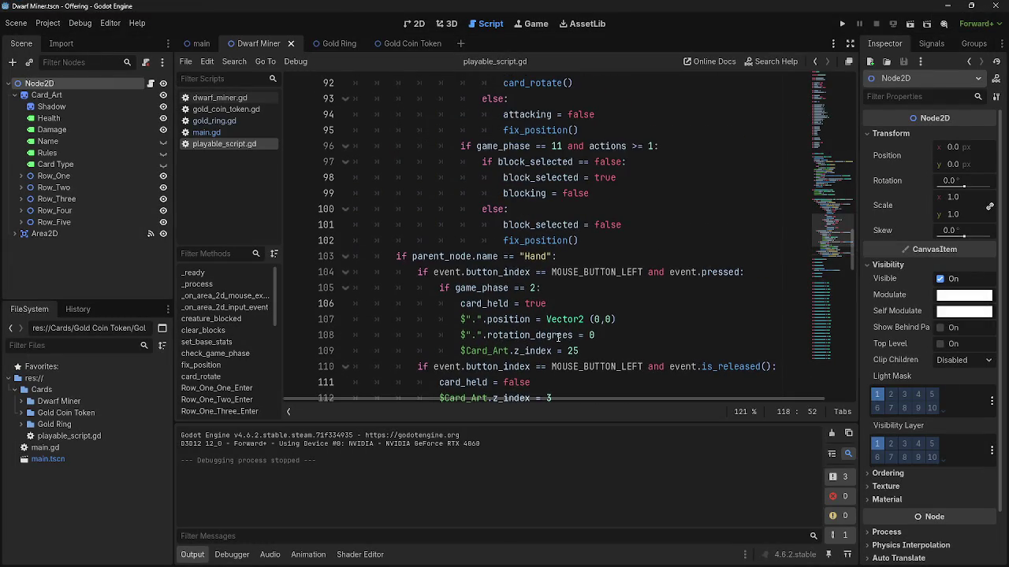
scroll(562, 335, "up", 5)
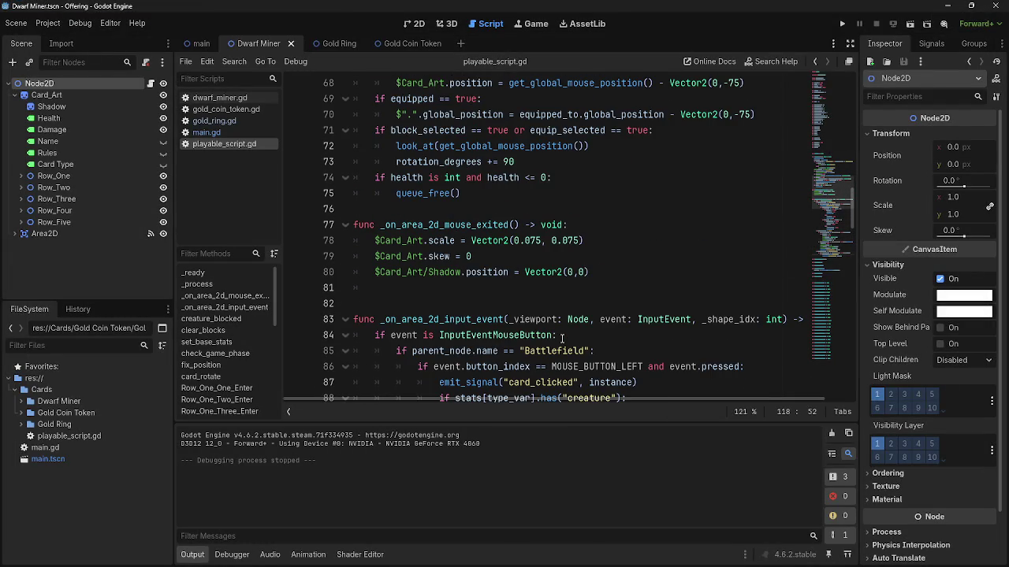
scroll(562, 337, "up", 1)
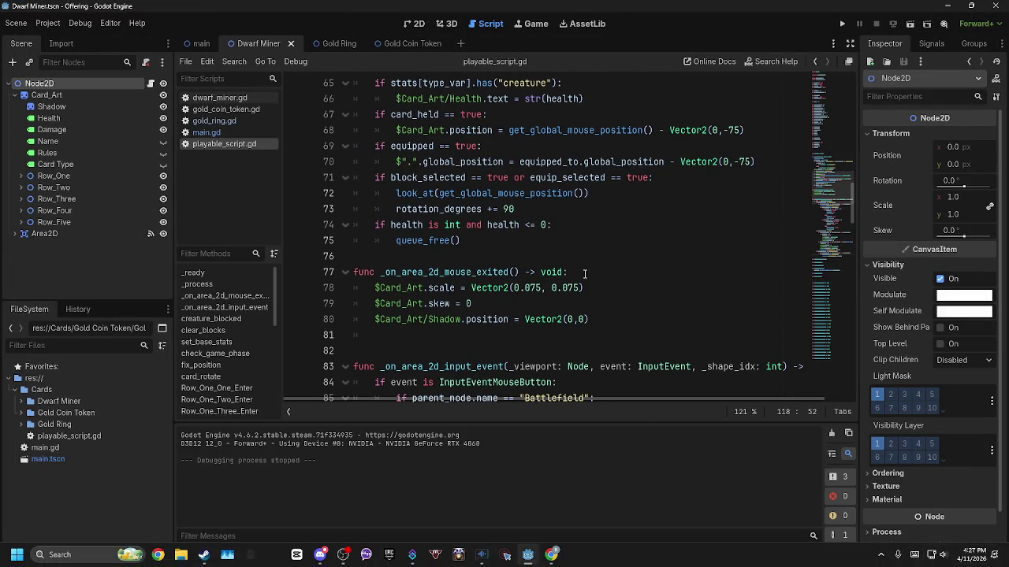
scroll(514, 244, "down", 1)
scroll(513, 244, "down", 2)
scroll(587, 242, "down", 2)
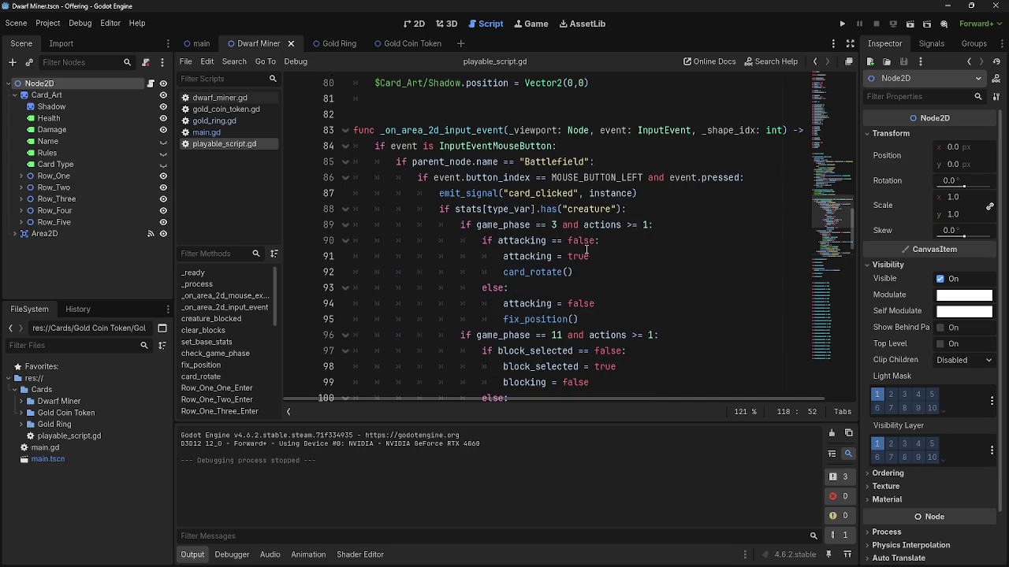
left_click(603, 276)
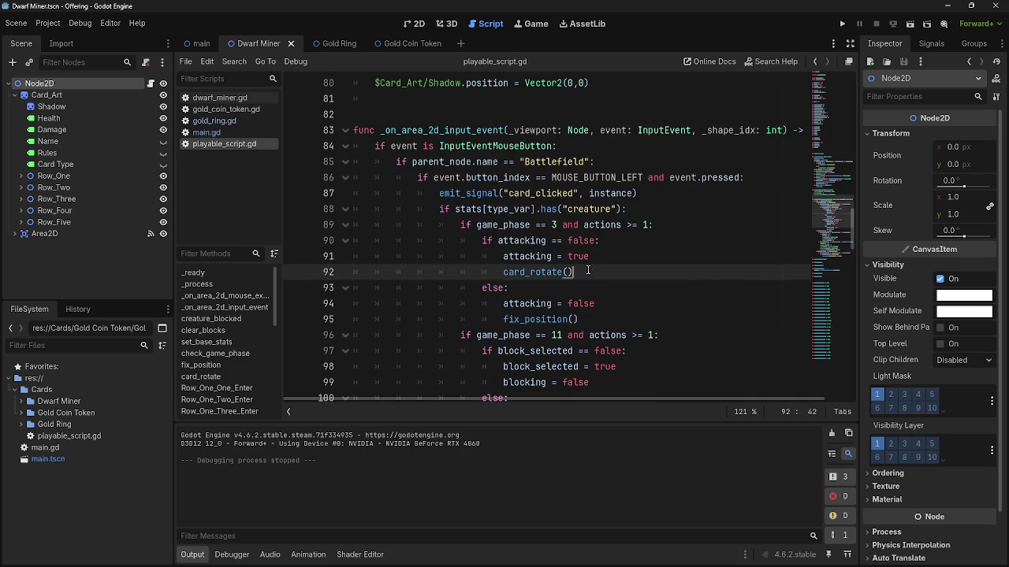
left_click(583, 290)
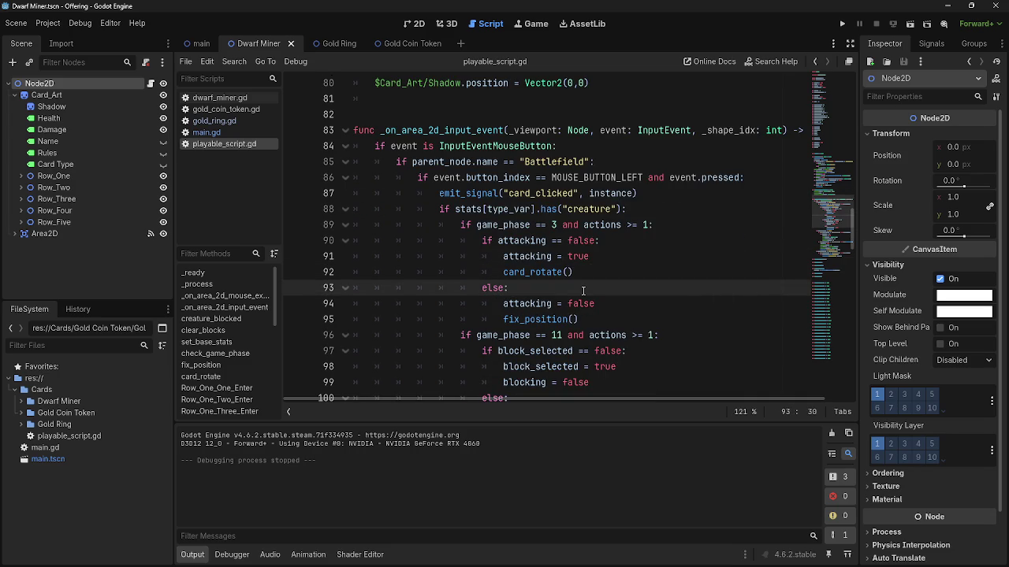
double_click(540, 273)
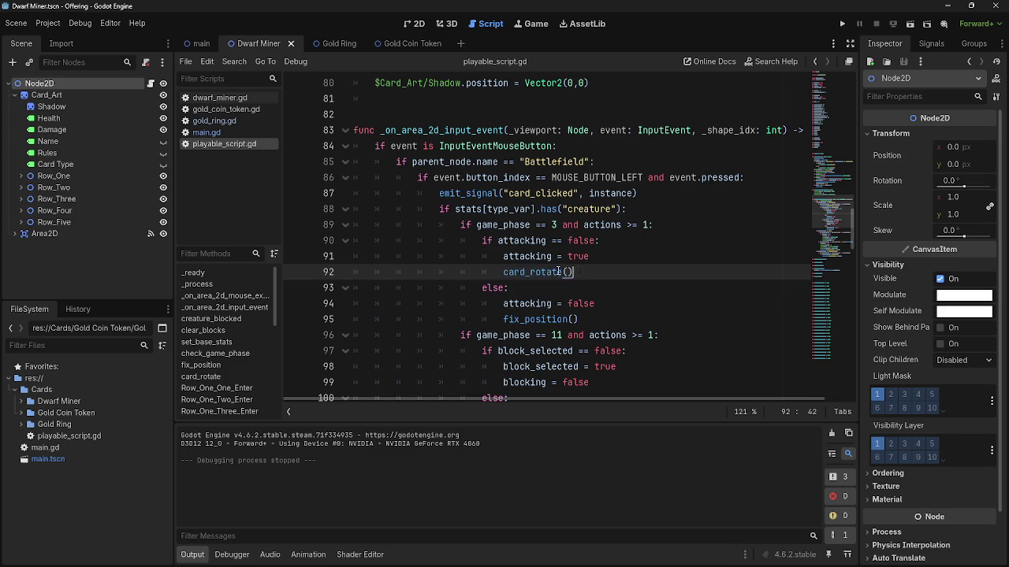
left_click(541, 319)
double_click(539, 272)
double_click(539, 319)
left_click(539, 288)
double_click(539, 272)
double_click(539, 319)
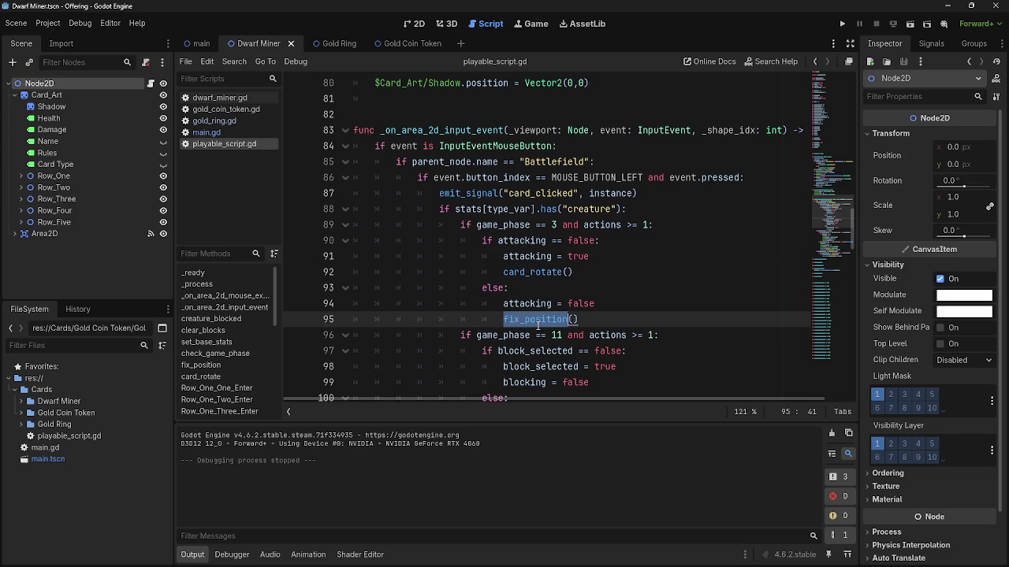
left_click(536, 288)
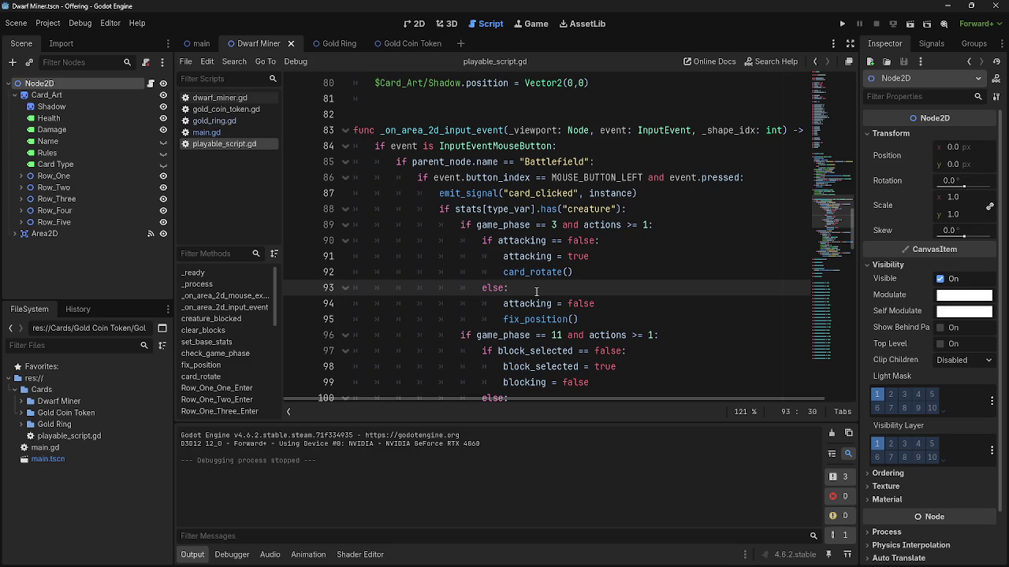
scroll(536, 291, "up", 3)
Delete the extra blank line 81 before _on_area_2d_input_event.
left_click(426, 241)
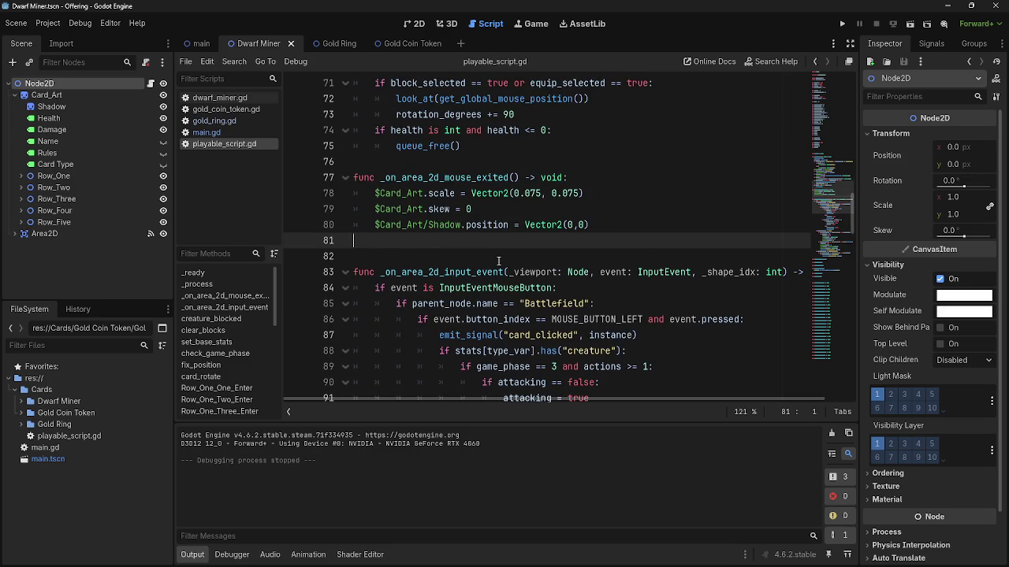
key("BackSpace")
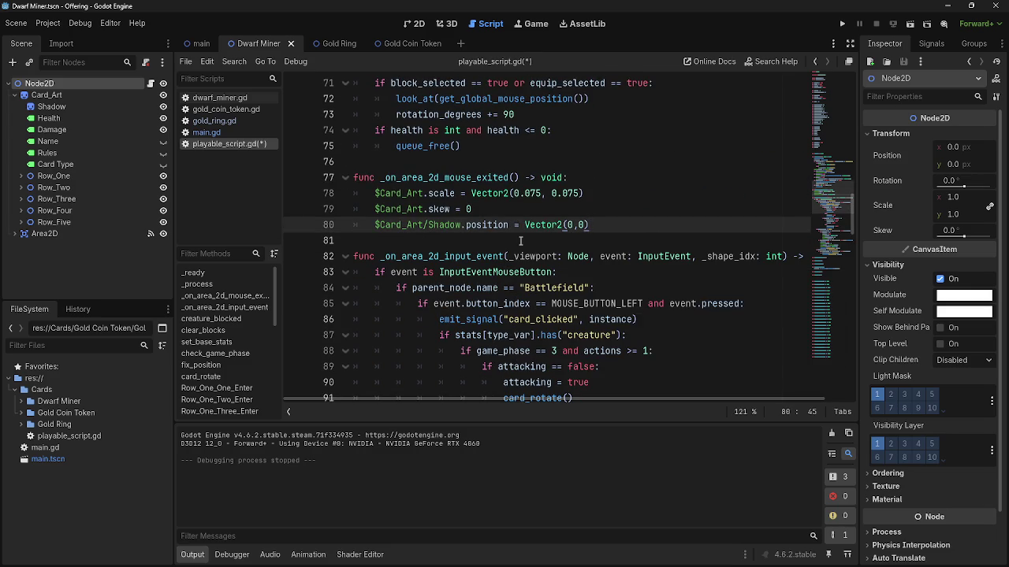
scroll(405, 242, "down", 15)
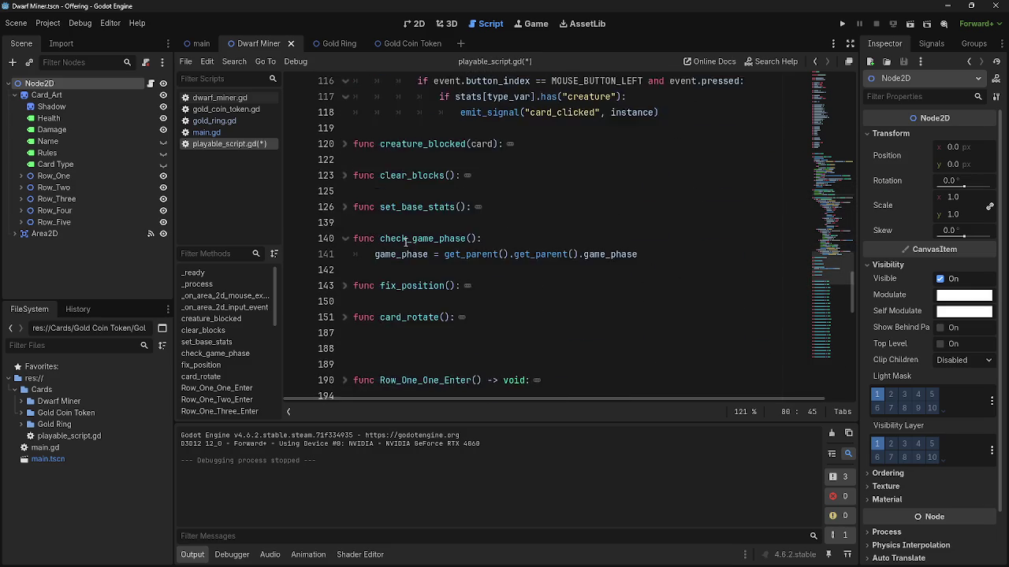
scroll(406, 242, "down", 5)
scroll(418, 256, "up", 20)
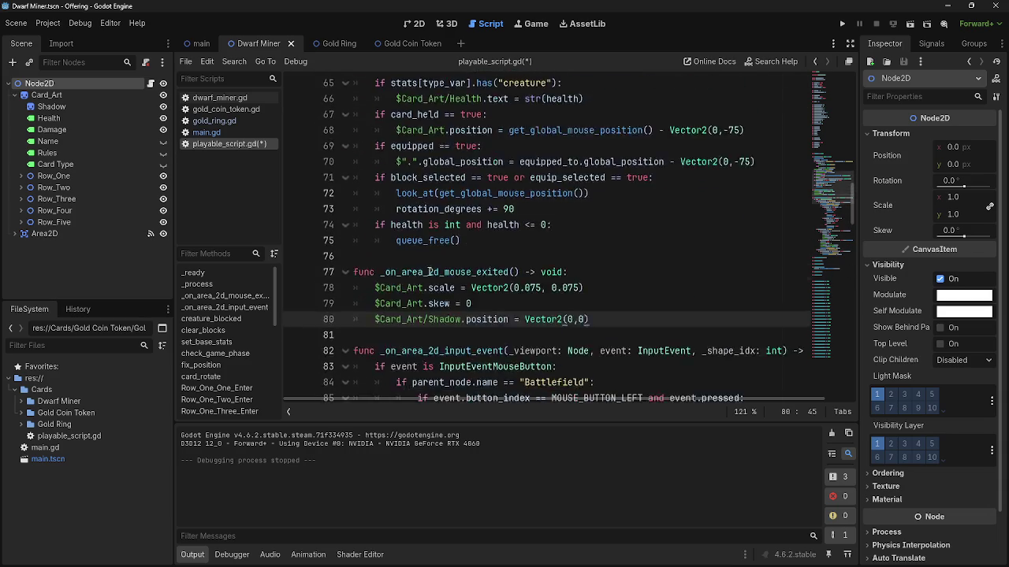
scroll(429, 272, "up", 2)
scroll(430, 272, "down", 2)
Do a quick test run of the card game and stop it with F8.
left_click(841, 23)
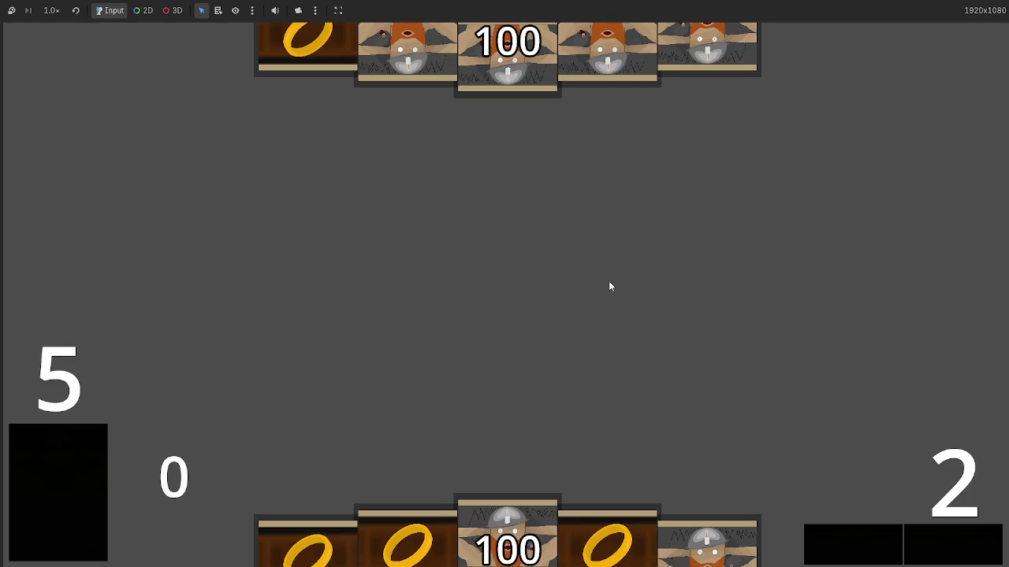
key("F8")
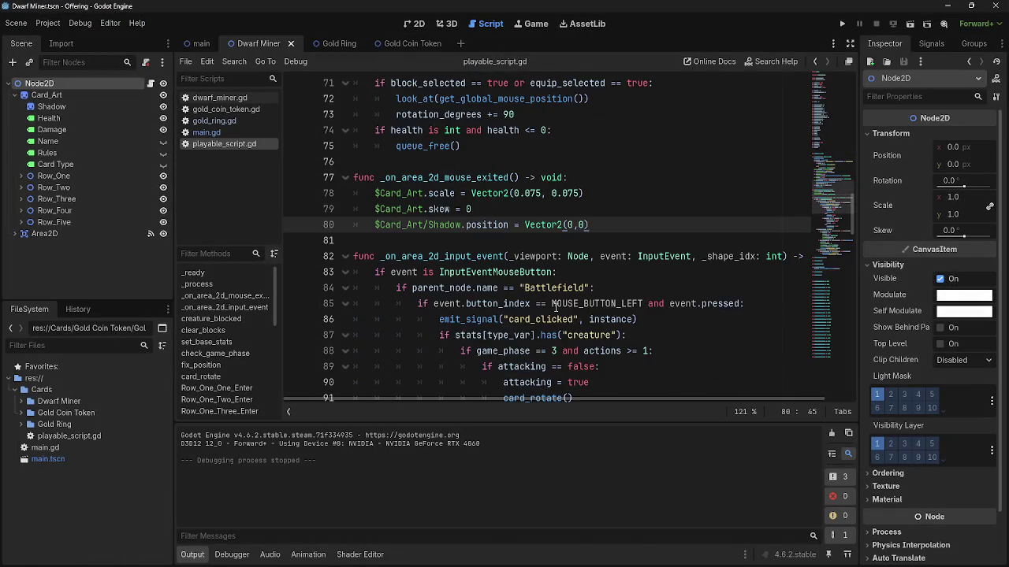
scroll(556, 308, "down", 9)
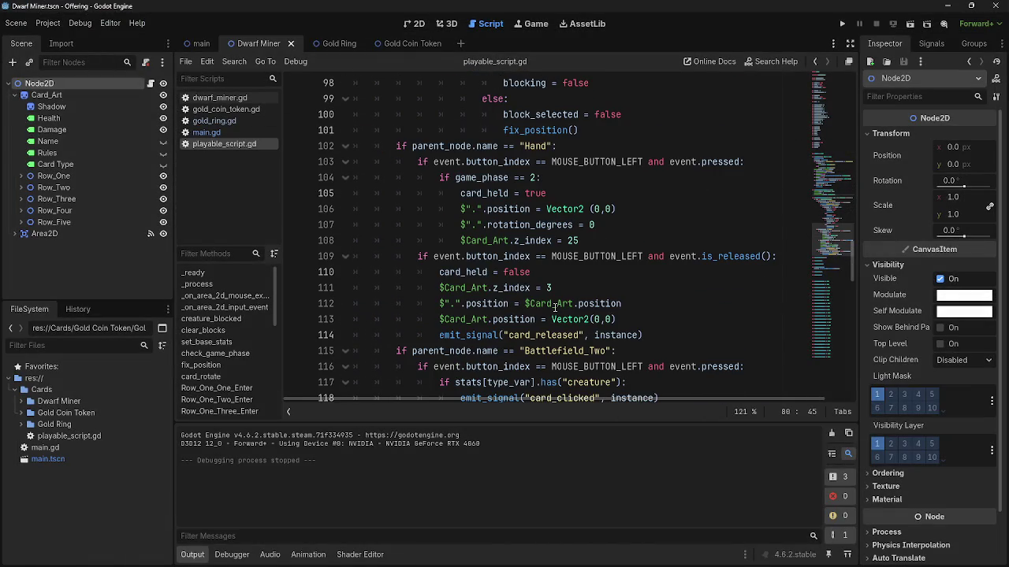
scroll(556, 307, "down", 8)
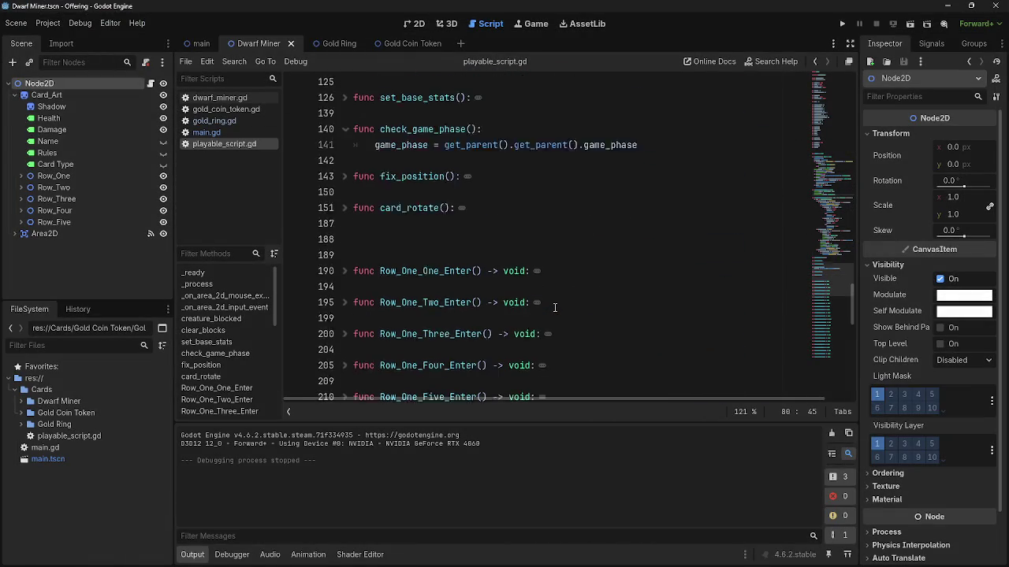
scroll(555, 307, "up", 1)
left_click(541, 199)
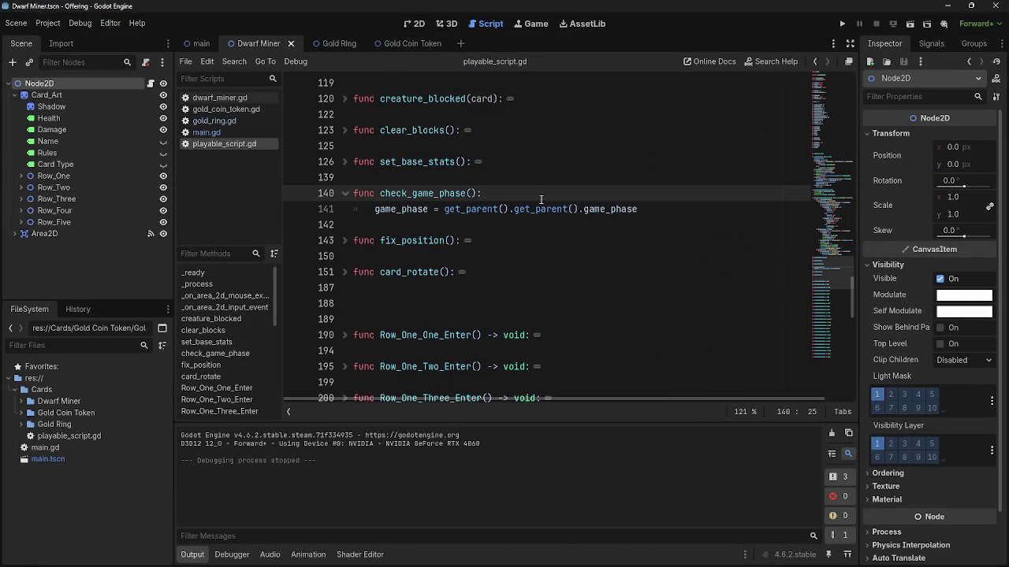
key("Return")
type("if")
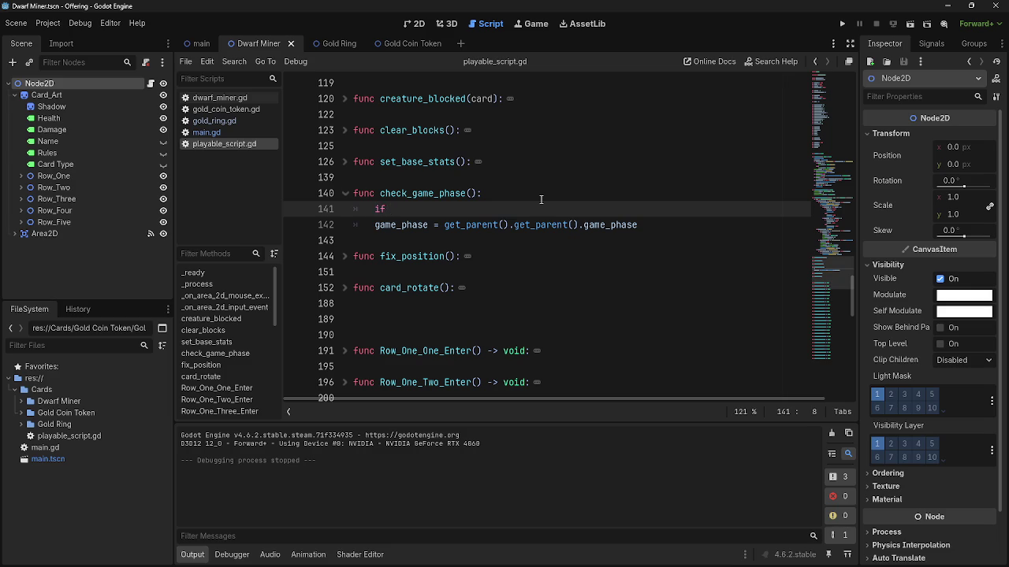
key("BackSpace")
key("BackSpace")
key("BackSpace")
type("if ")
type("get_")
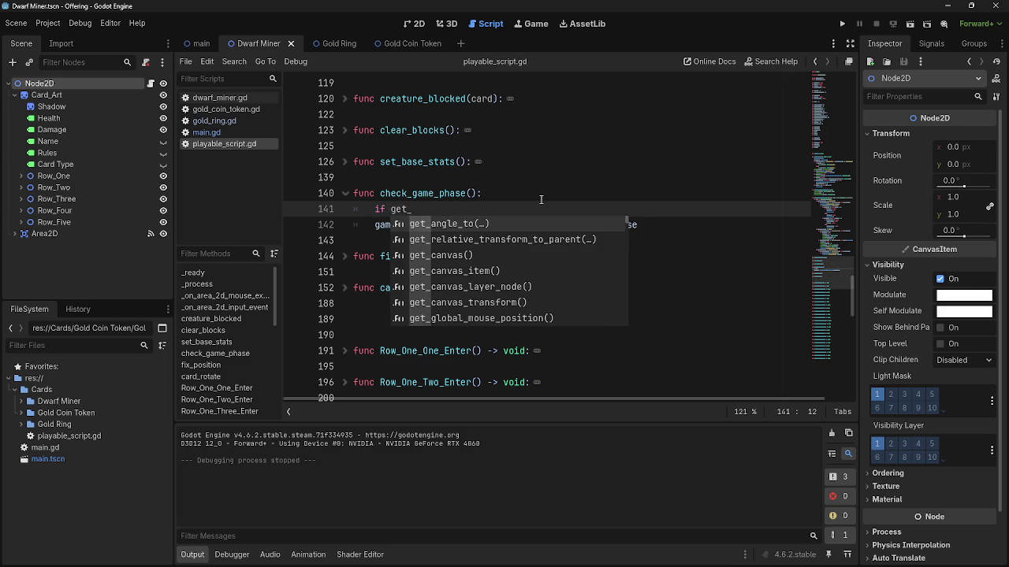
key("BackSpace")
key("BackSpace")
key("BackSpace")
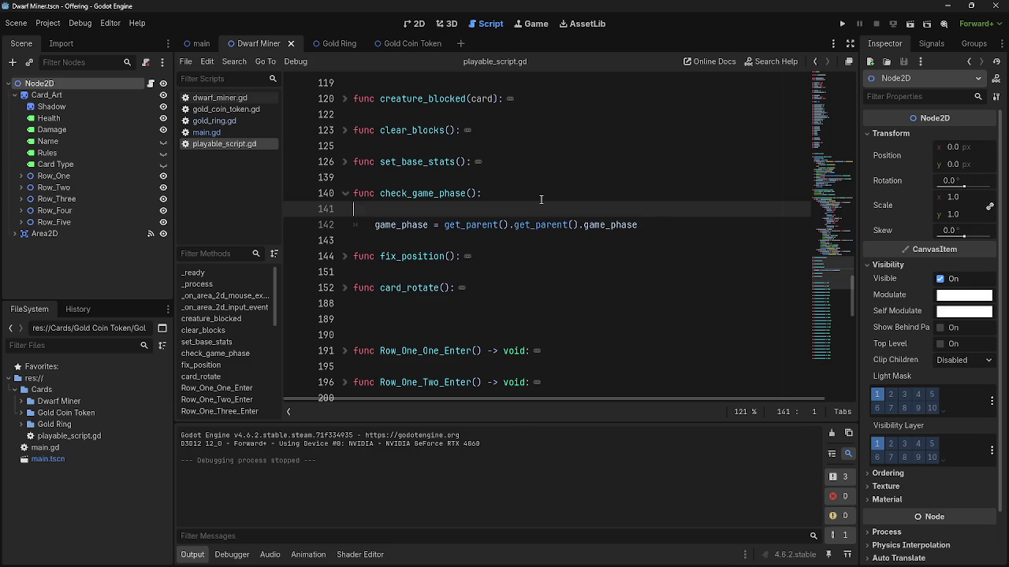
key("alt+Tab")
key("alt+Tab")
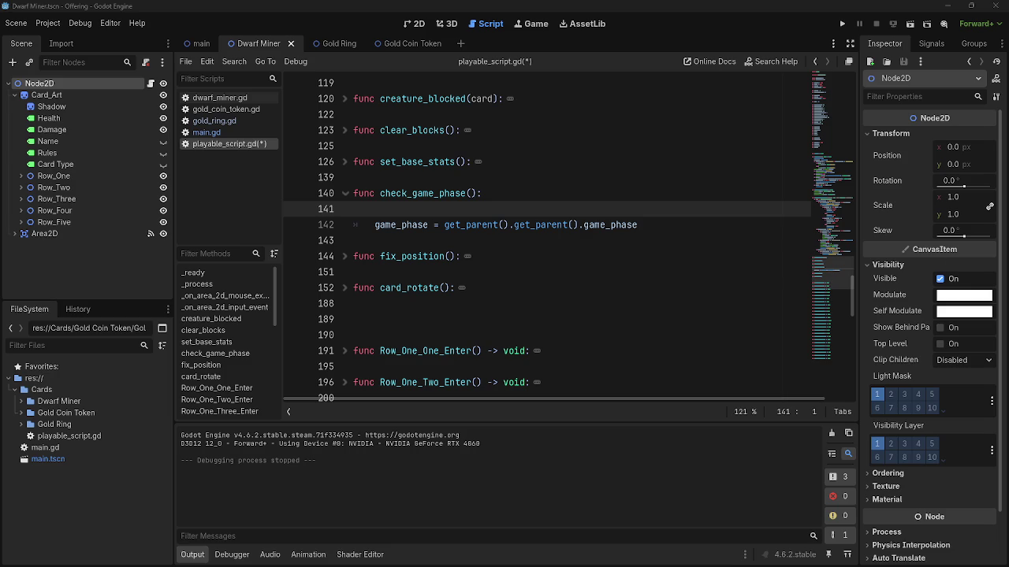
left_click(541, 211)
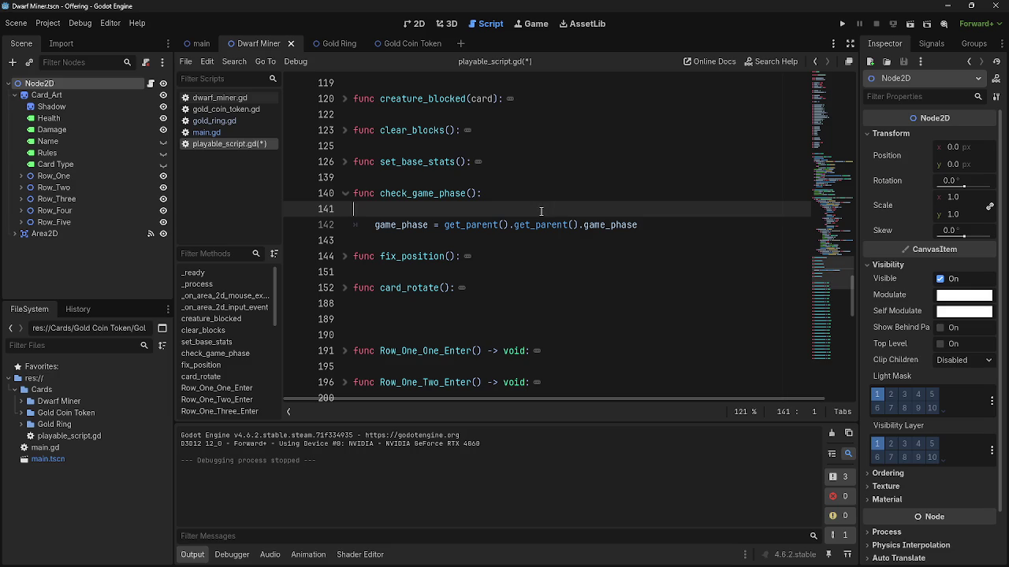
key("Tab")
type("if game_")
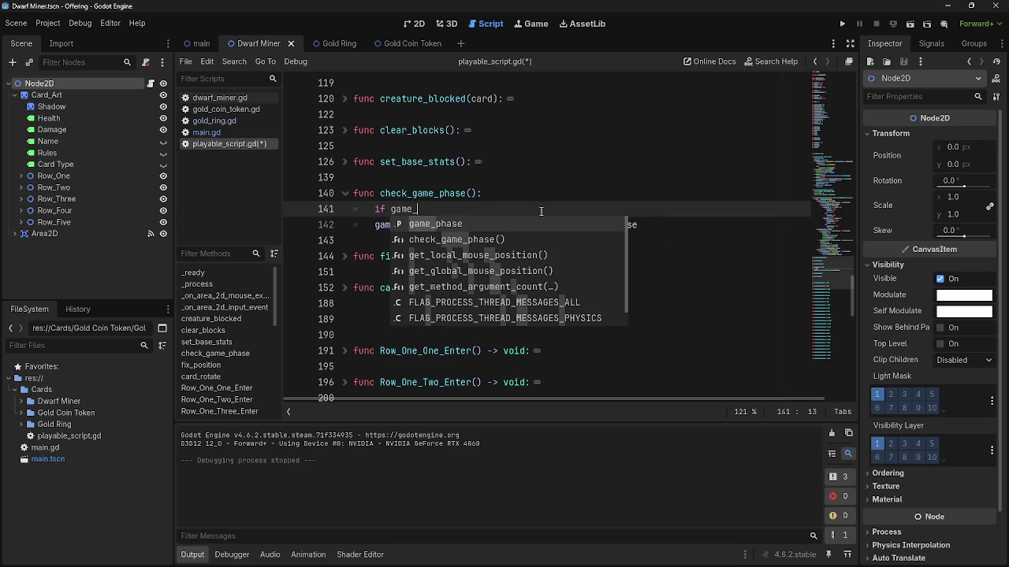
key("Return")
type("=")
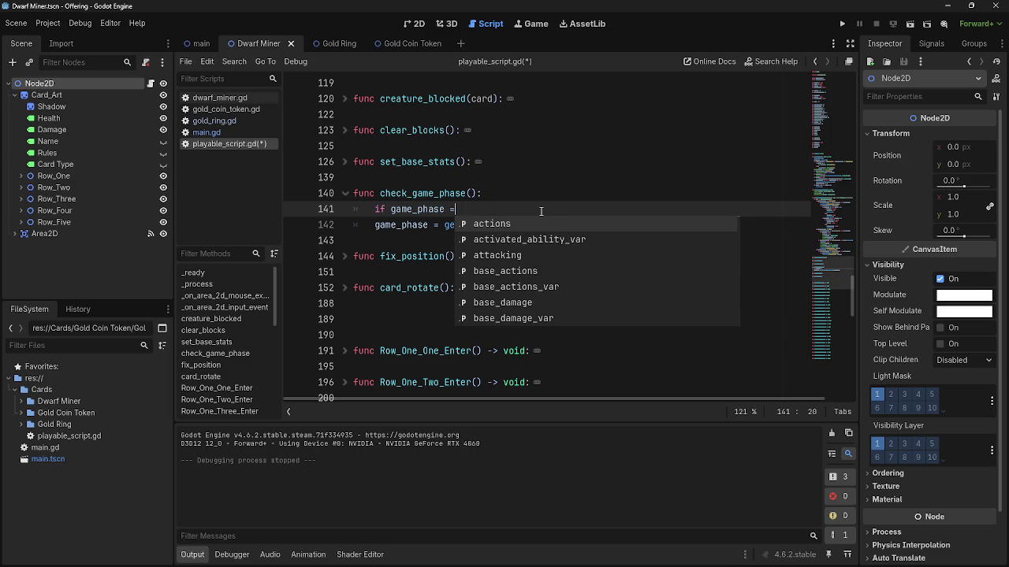
key("BackSpace")
key("BackSpace")
key("BackSpace")
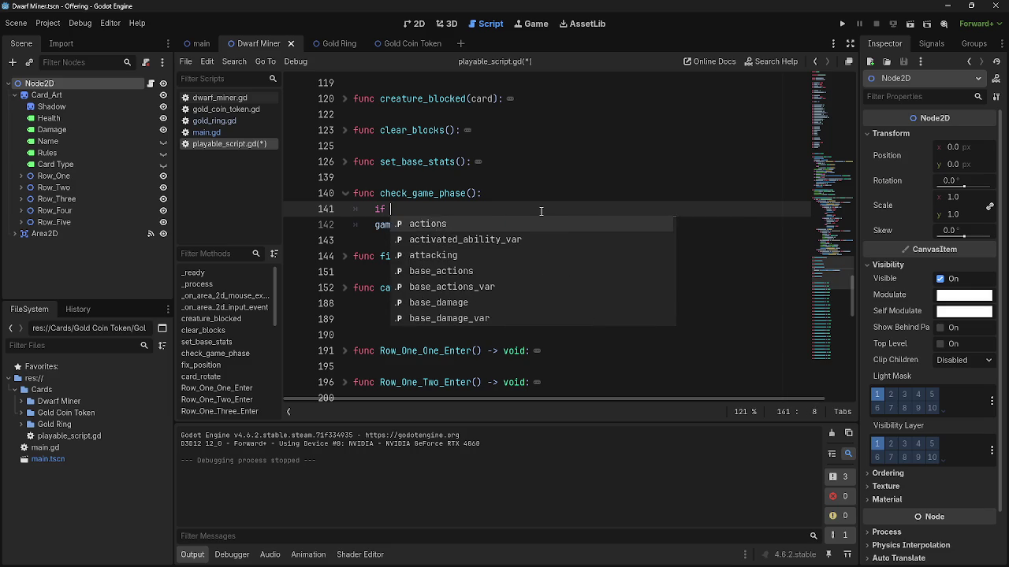
key("BackSpace")
key("BackSpace")
key("BackSpace")
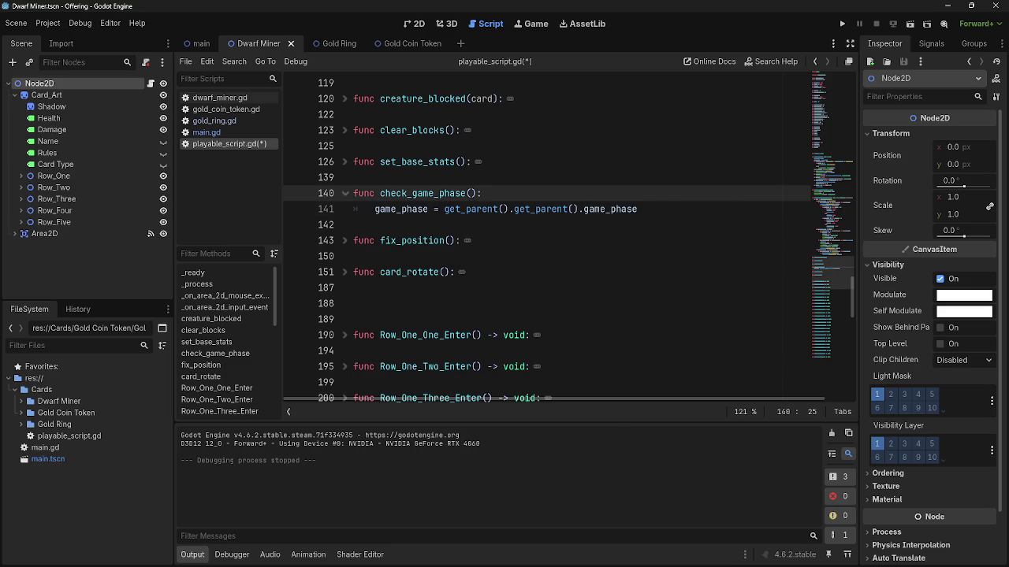
left_click_drag(638, 209, 378, 211)
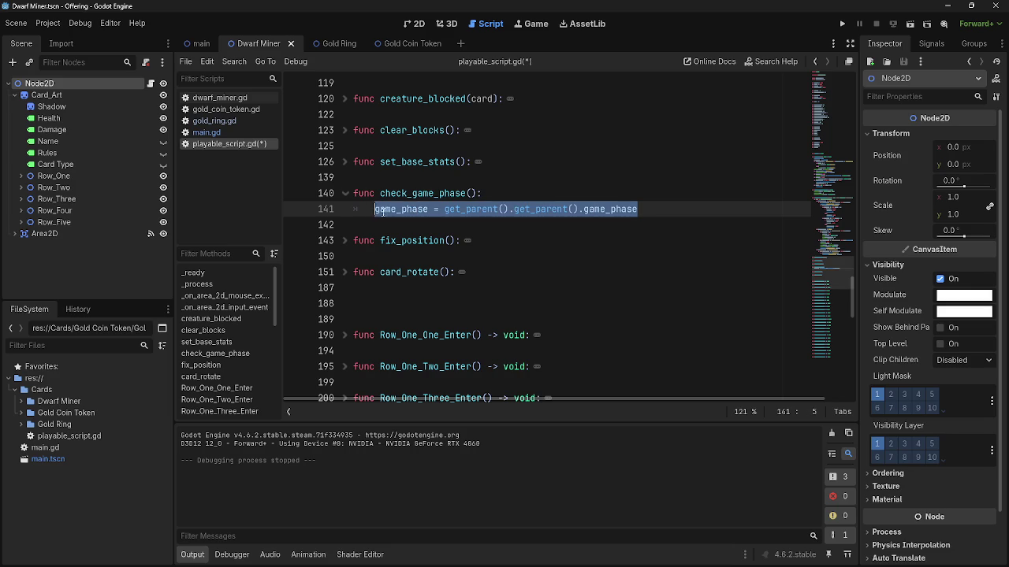
left_click(379, 212)
left_click_drag(445, 209, 500, 209)
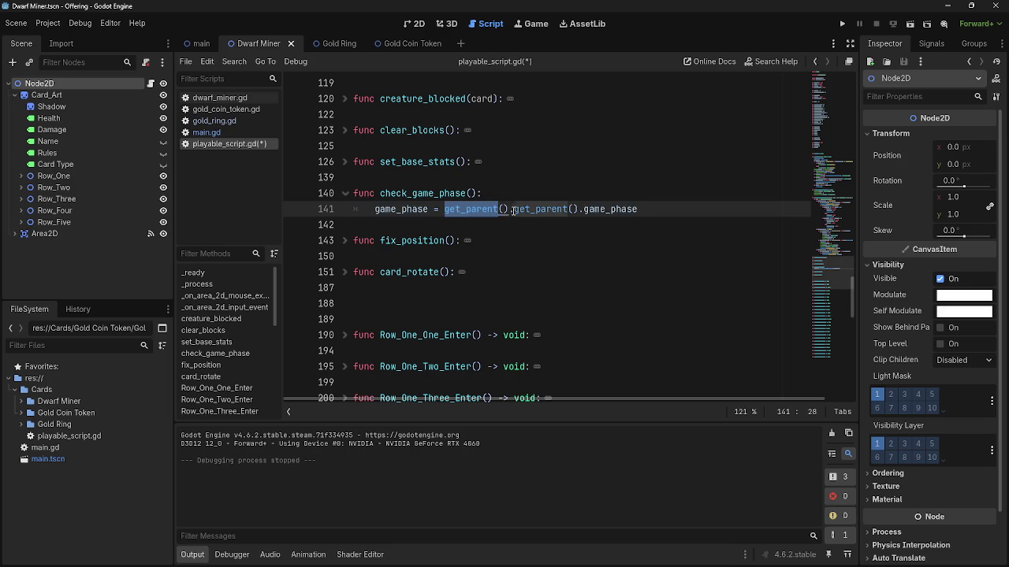
double_click(540, 209)
double_click(622, 209)
left_click(684, 211)
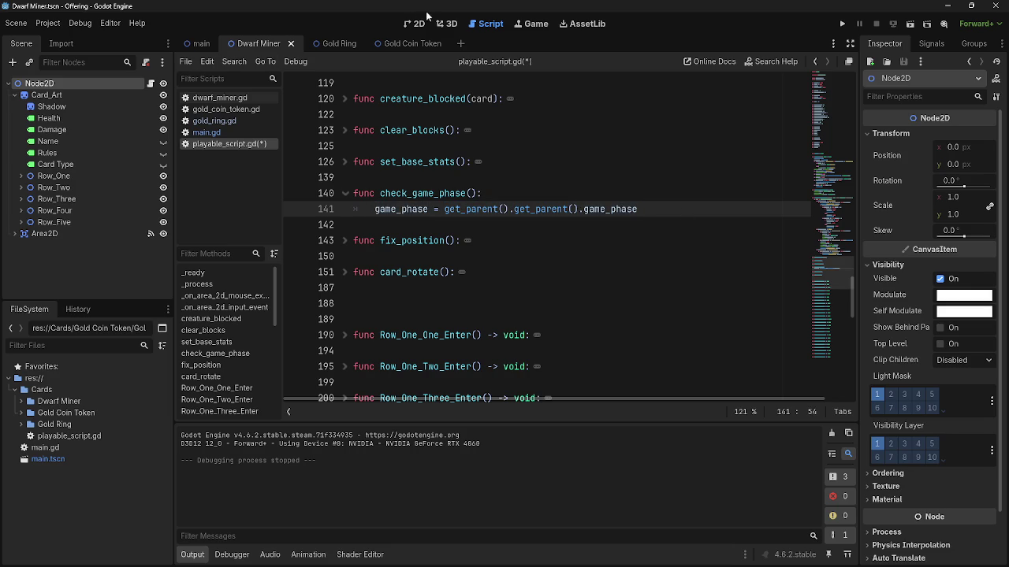
In the main scene, inspect Hand, Tokens, Tokens_Two and Hand_Two, then select Main showing Z Index -5.
left_click(188, 45)
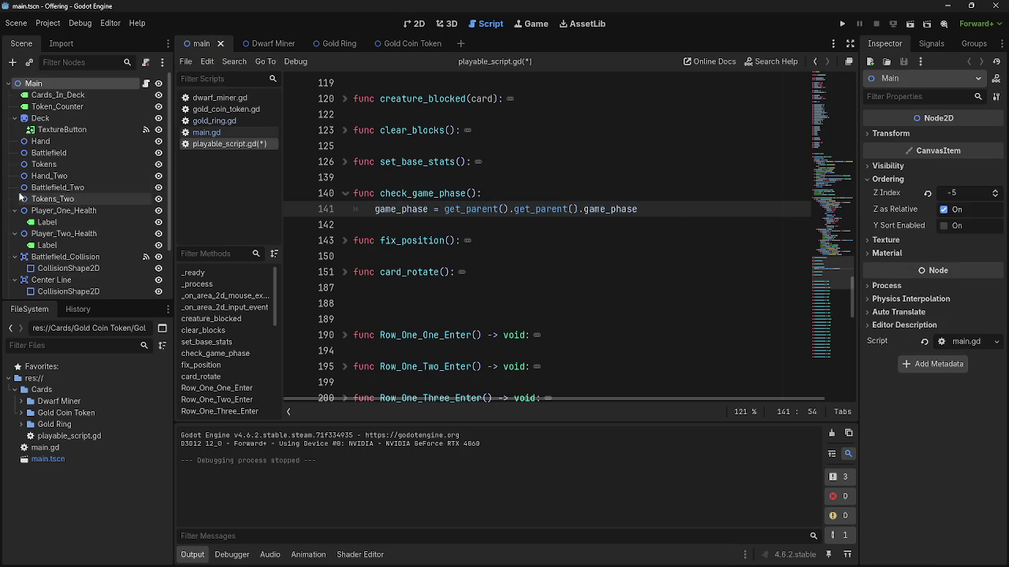
left_click(63, 153)
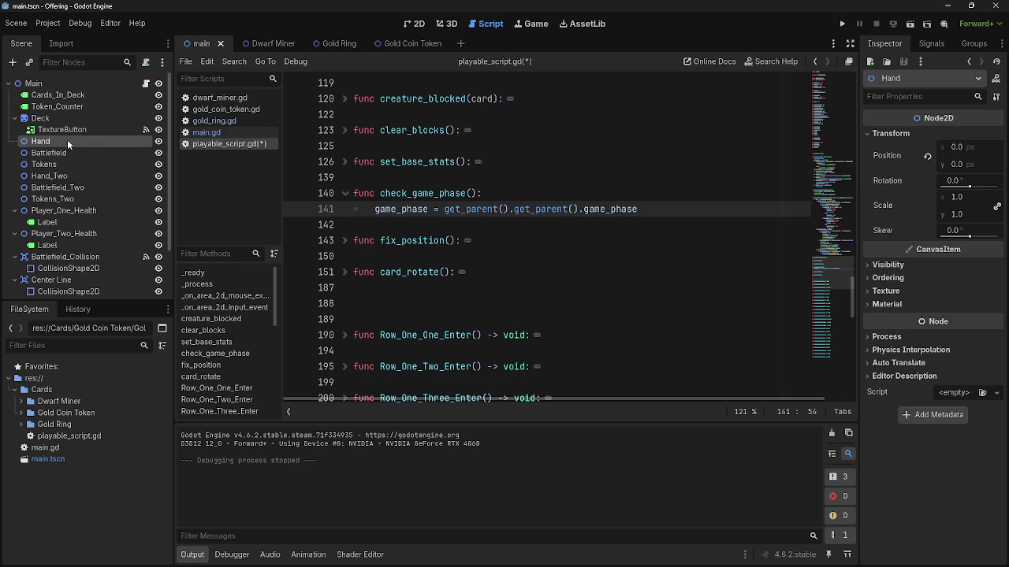
left_click(56, 165)
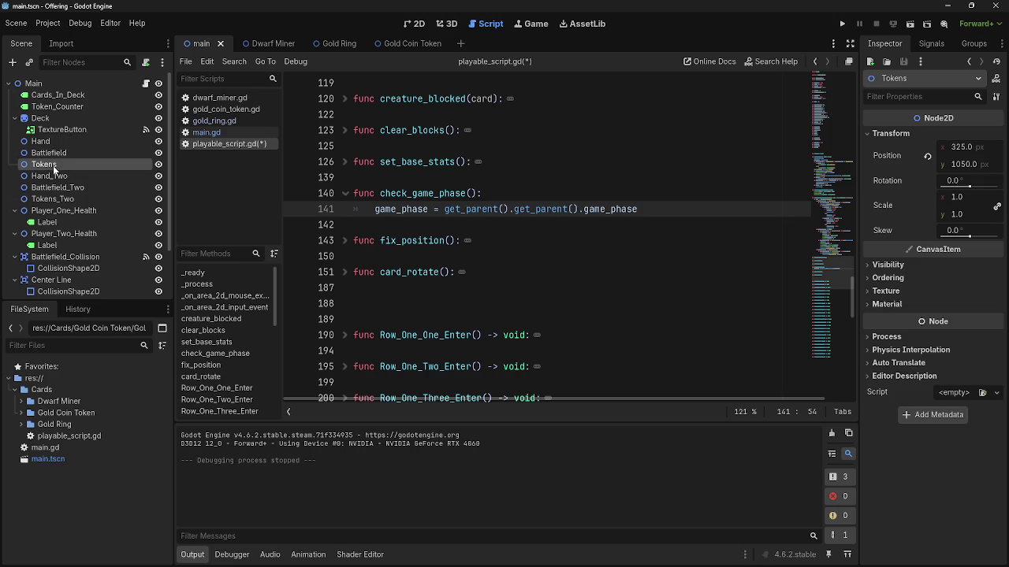
left_click(59, 201)
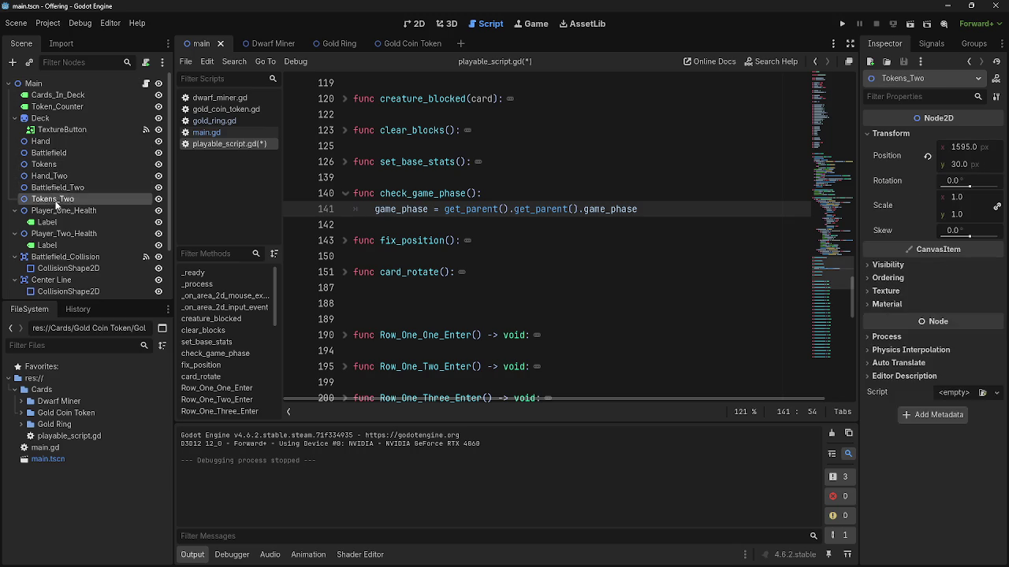
left_click(57, 187)
left_click(53, 199)
left_click(62, 189)
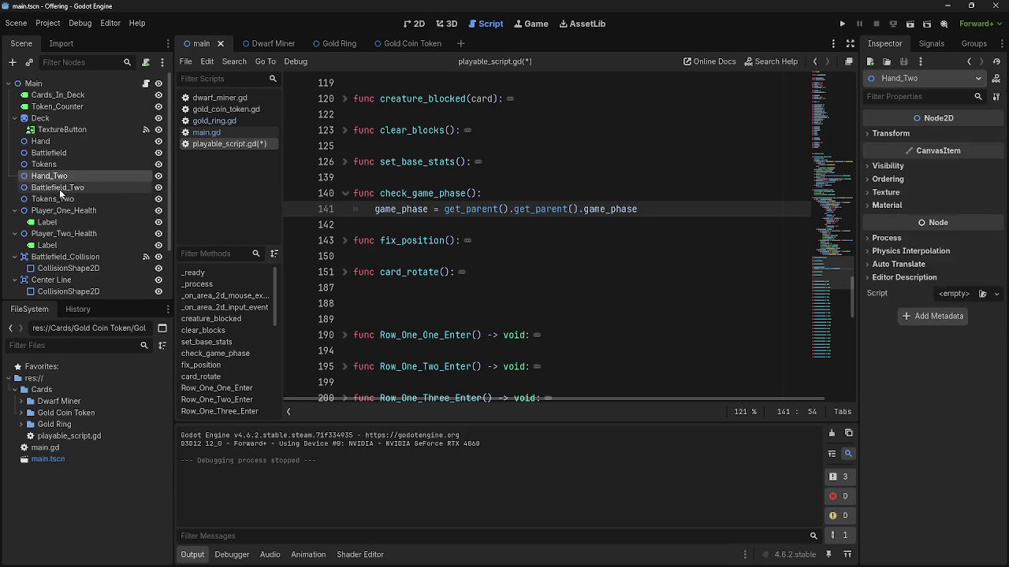
left_click(32, 85)
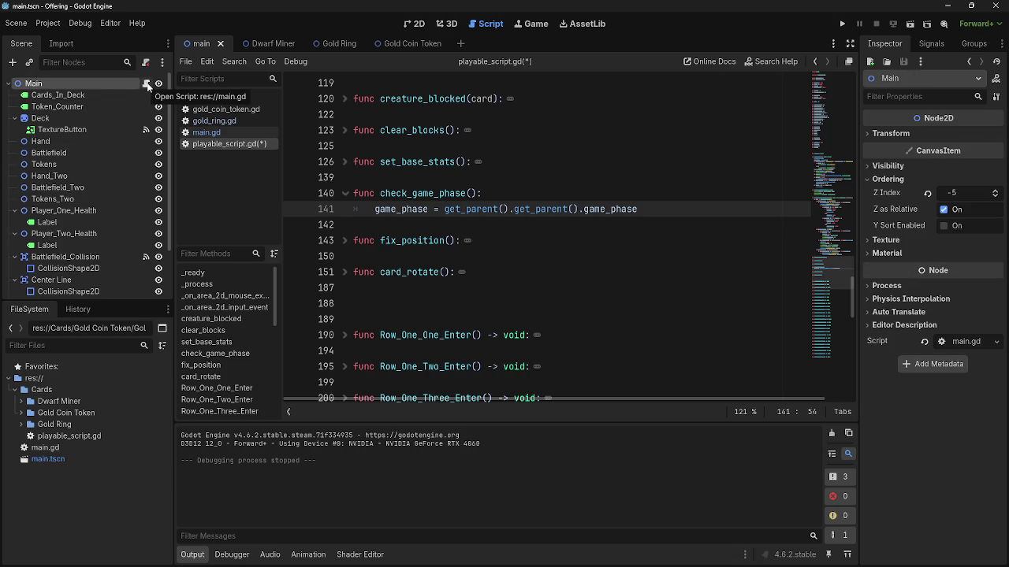
left_click_drag(374, 209, 676, 209)
left_click(676, 209)
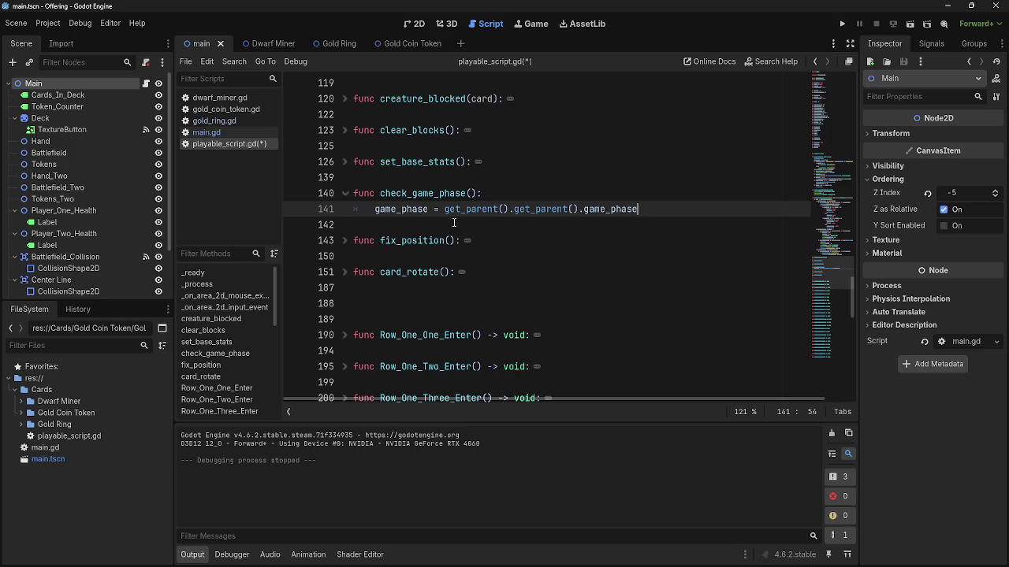
double_click(401, 210)
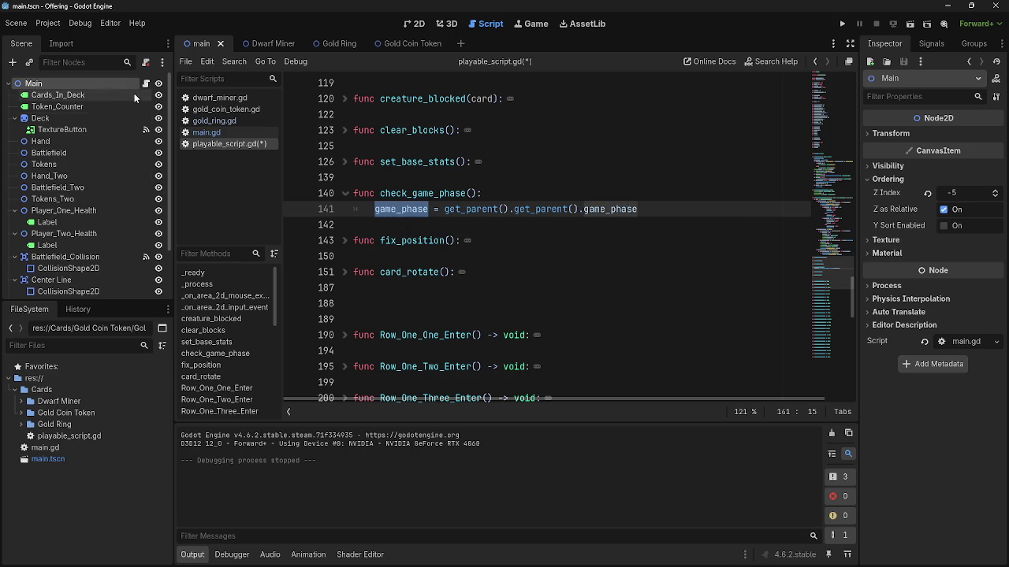
double_click(612, 210)
left_click(691, 222)
left_click(605, 209)
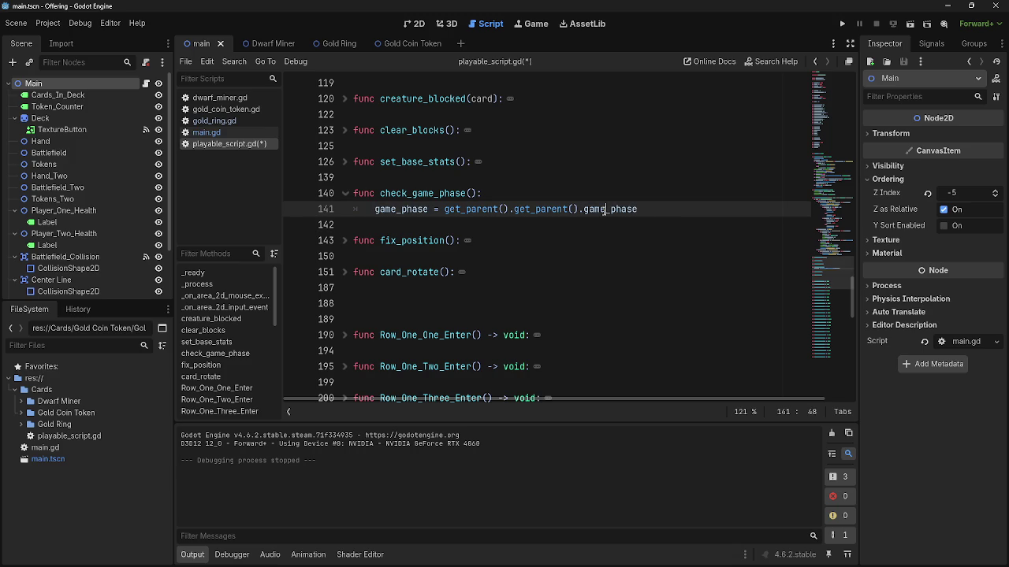
double_click(398, 209)
left_click(346, 242)
left_click(347, 244)
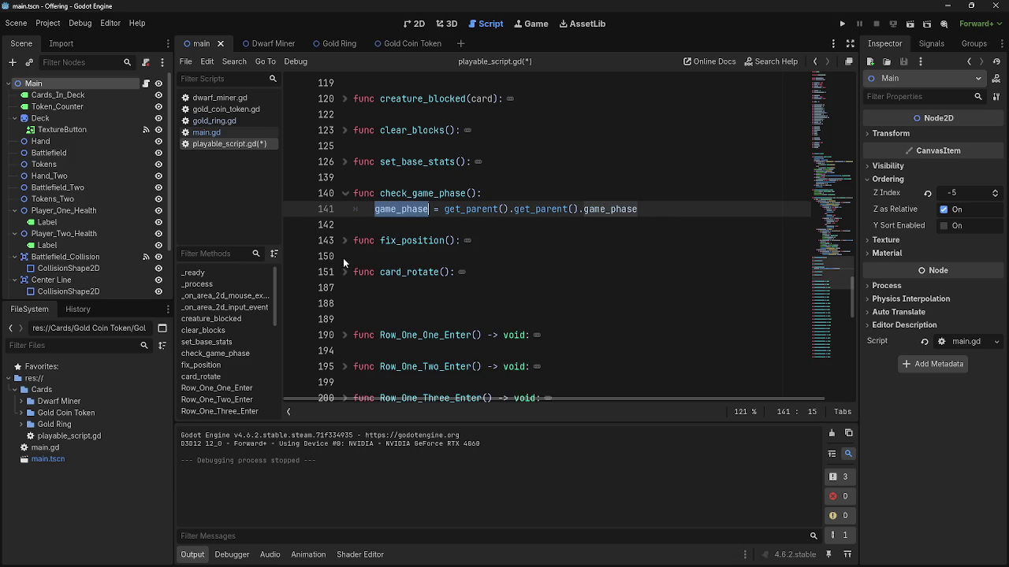
left_click(347, 245)
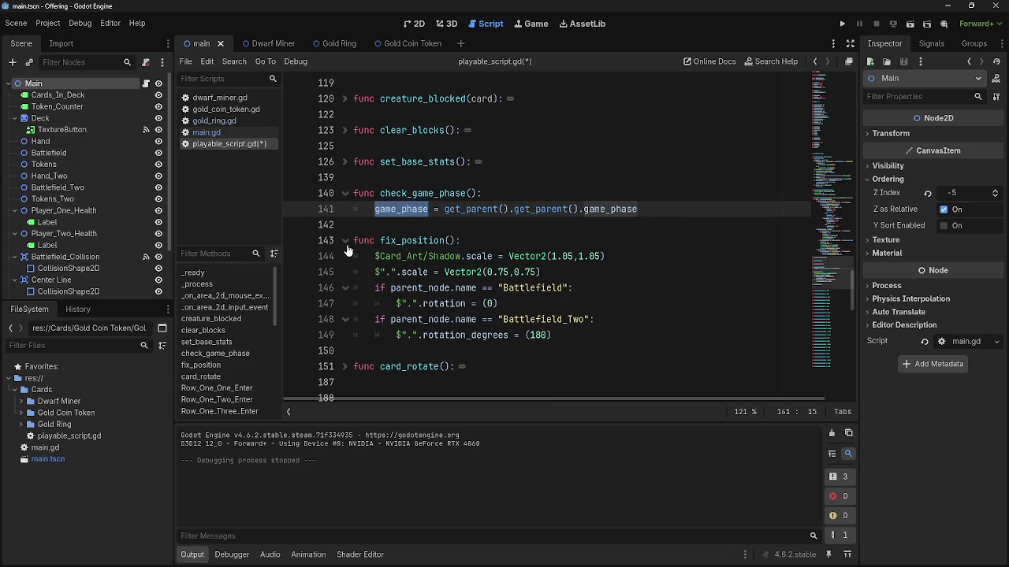
left_click(345, 241)
left_click(345, 256)
left_click(345, 256)
left_click(345, 241)
left_click(345, 240)
left_click(345, 271)
left_click(345, 272)
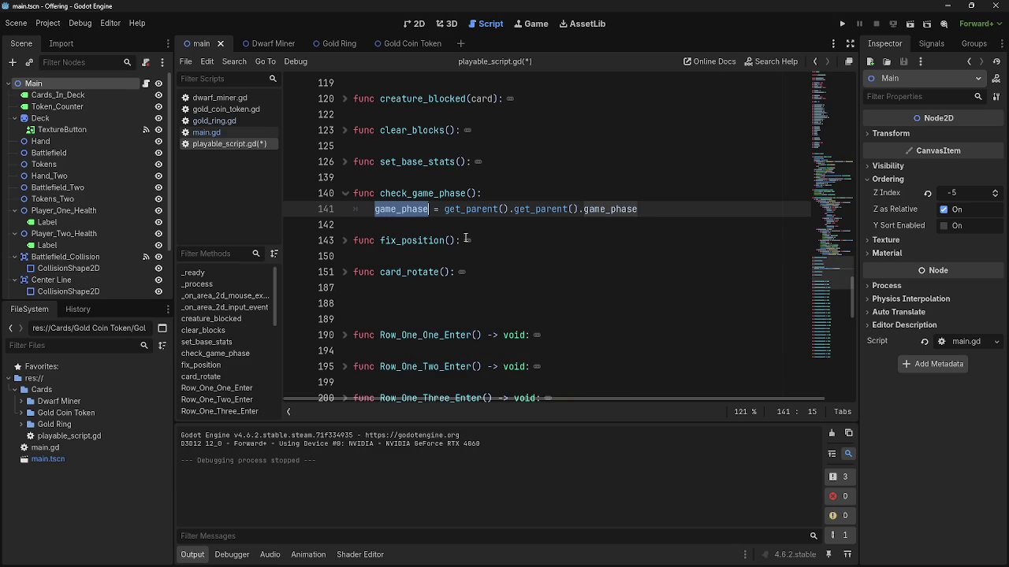
left_click(682, 212)
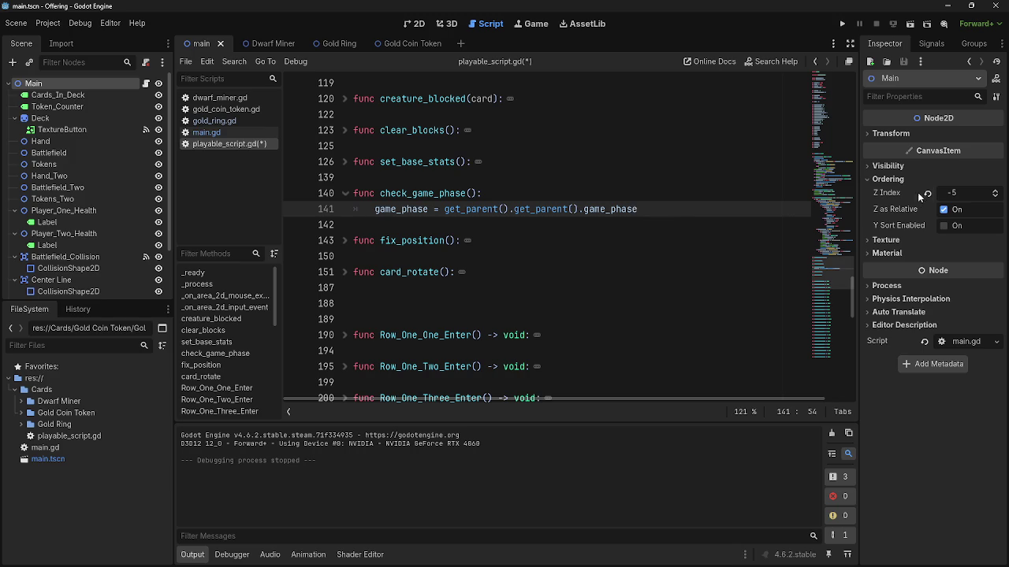
Put the caret on line 142 and collapse Main's Ordering section in the Inspector.
left_click(532, 236)
left_click(533, 225)
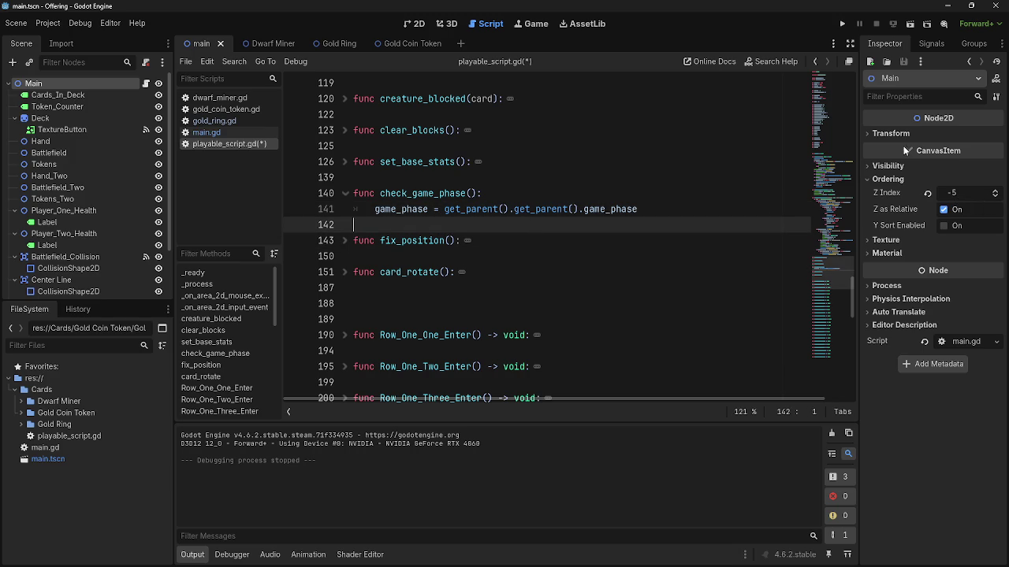
left_click(890, 181)
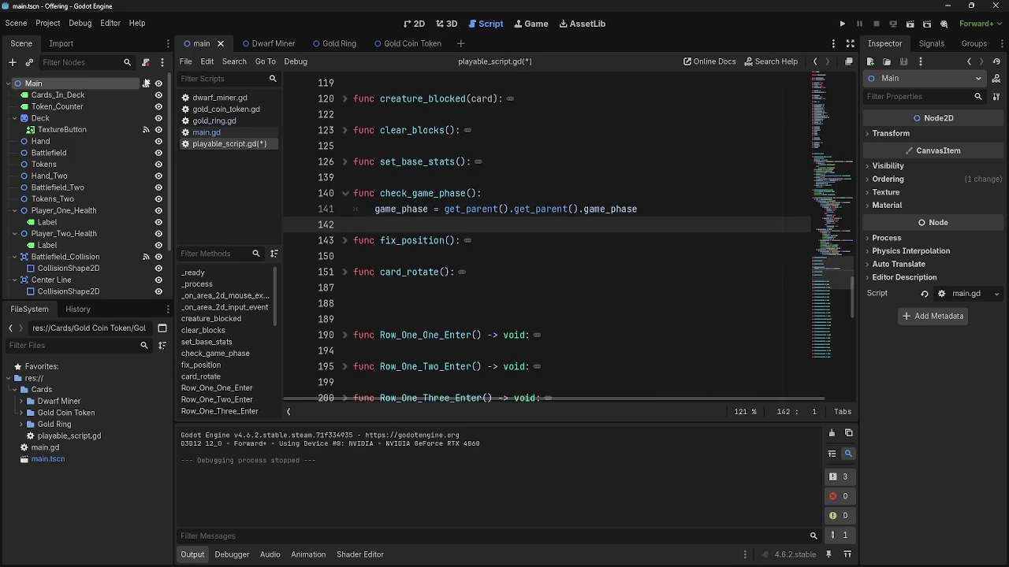
double_click(906, 179)
Open the Dwarf Miner scene and select the game_phase assignment on line 141.
left_click(244, 48)
scroll(926, 253, "down", 2)
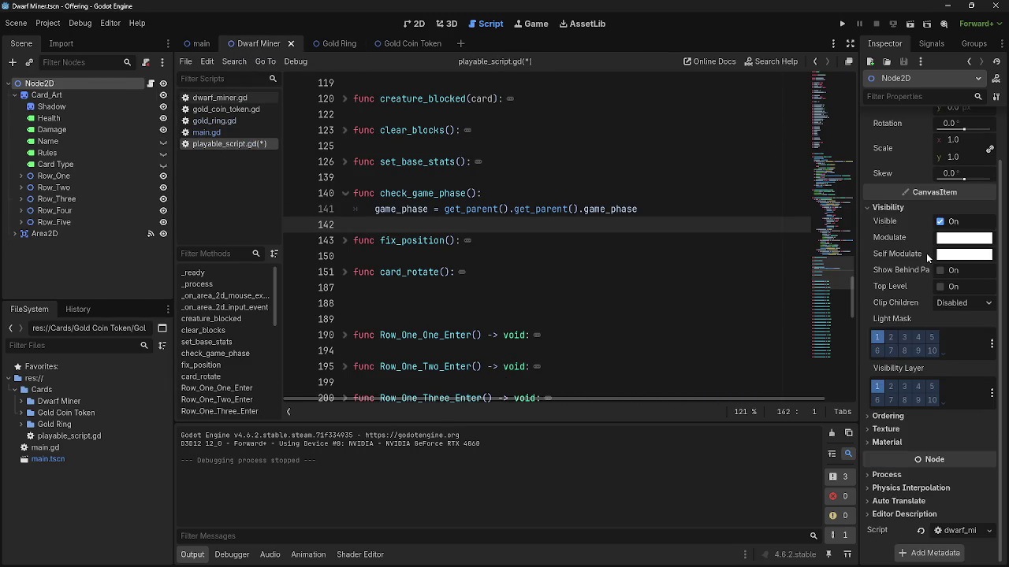
scroll(926, 252, "up", 2)
left_click(386, 208)
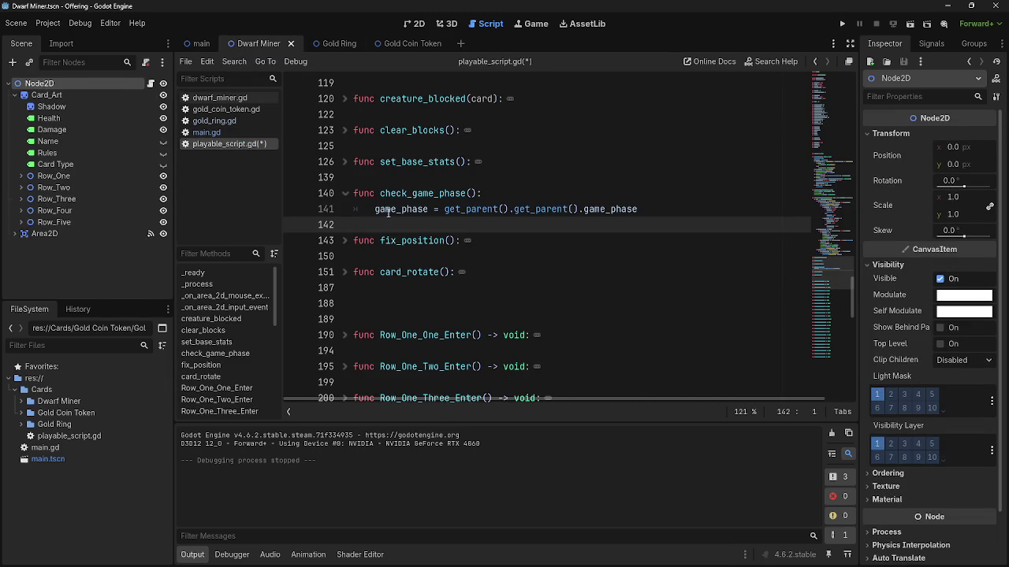
left_click_drag(375, 209, 678, 214)
left_click(677, 214)
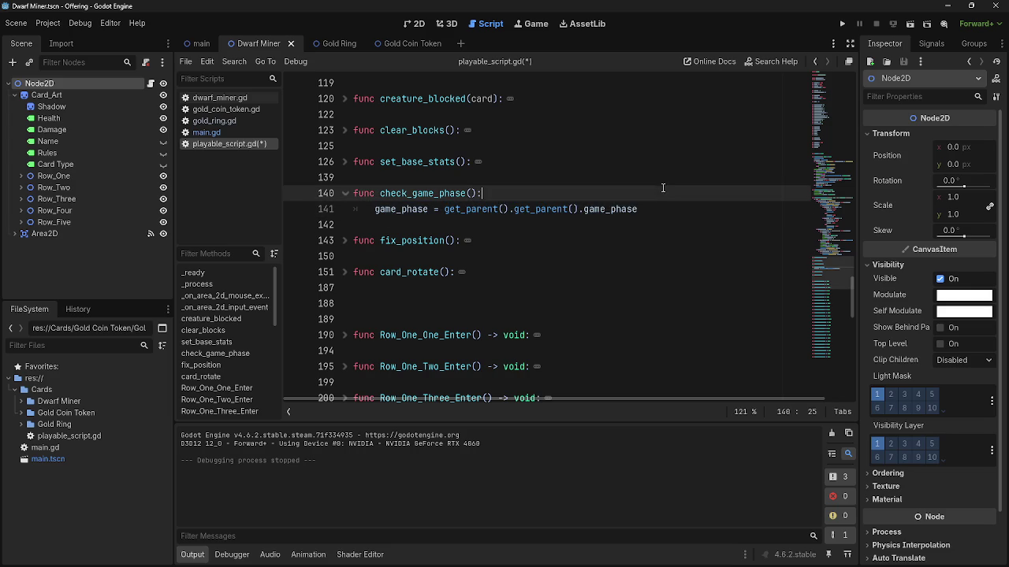
double_click(392, 209)
Select the trailing and then the leading game_phase references on line 141.
left_click(585, 193)
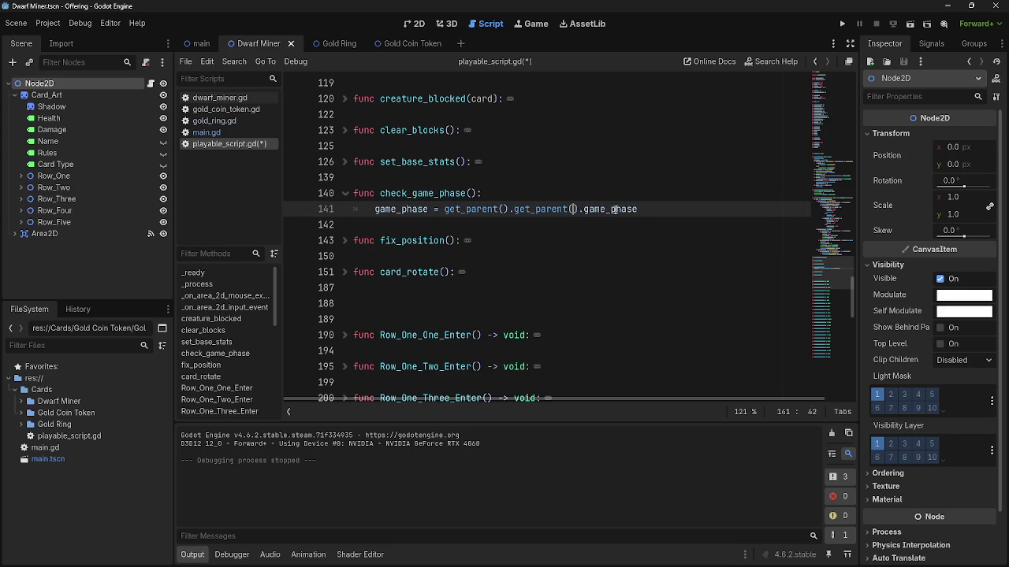
double_click(616, 209)
left_click(646, 212)
double_click(640, 209)
left_click(640, 209)
left_click(618, 209)
double_click(617, 209)
double_click(398, 209)
Jump to the check_game_phase() definition and place the caret in its game_phase line.
scroll(554, 314, "up", 8)
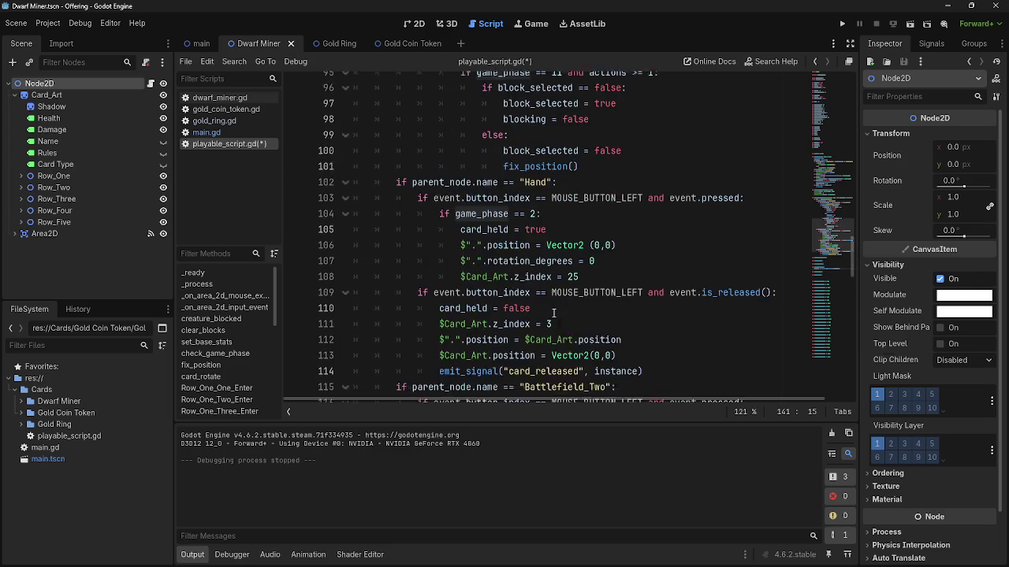
scroll(554, 315, "down", 4)
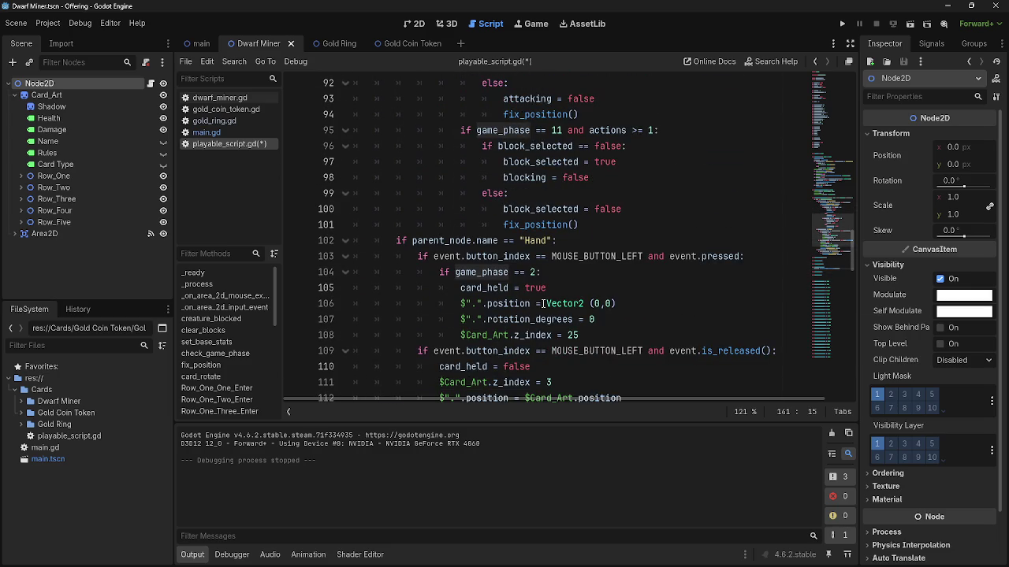
scroll(513, 280, "up", 16)
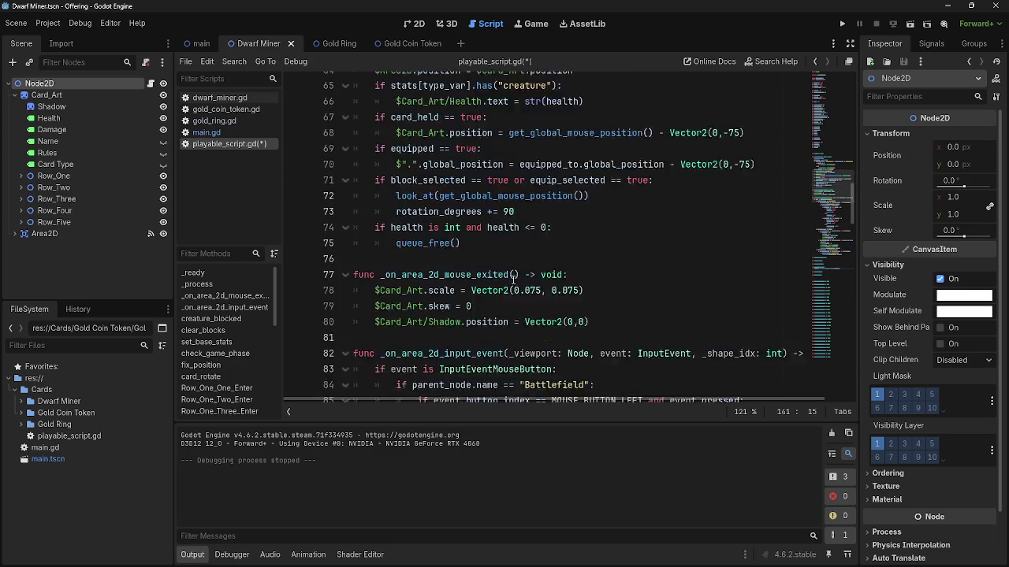
scroll(513, 280, "down", 1)
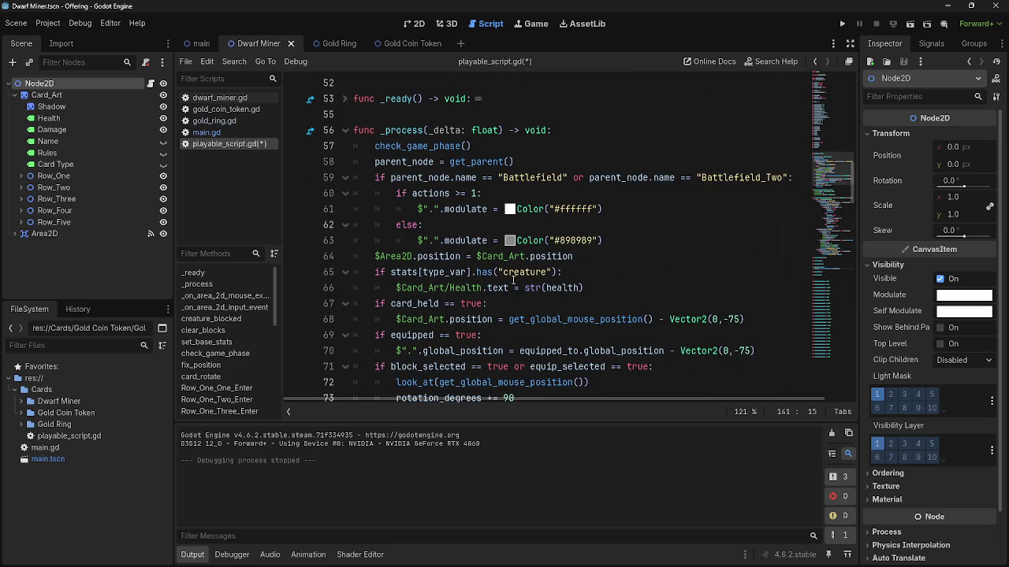
left_click(421, 146, "ctrl")
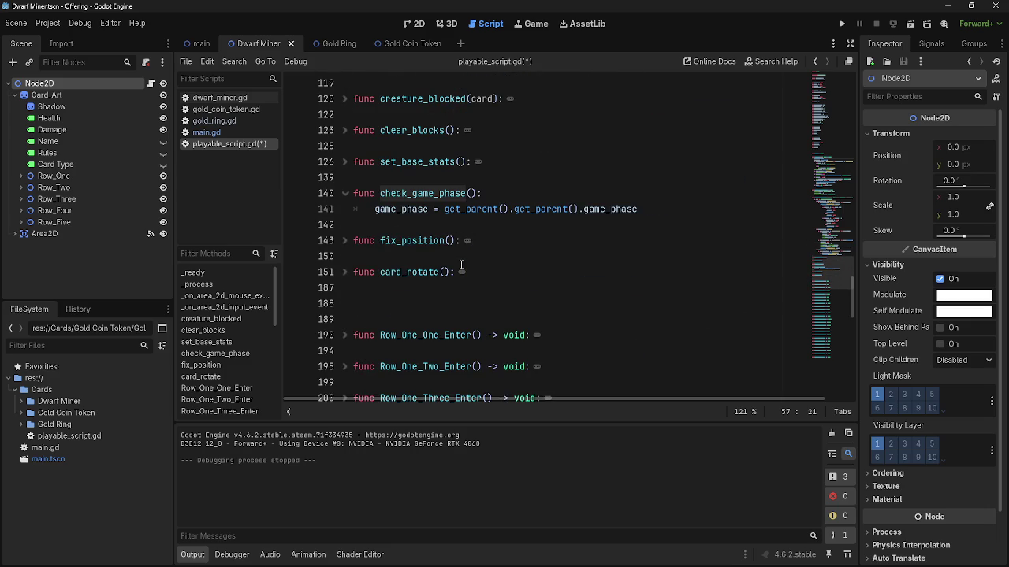
left_click(666, 207)
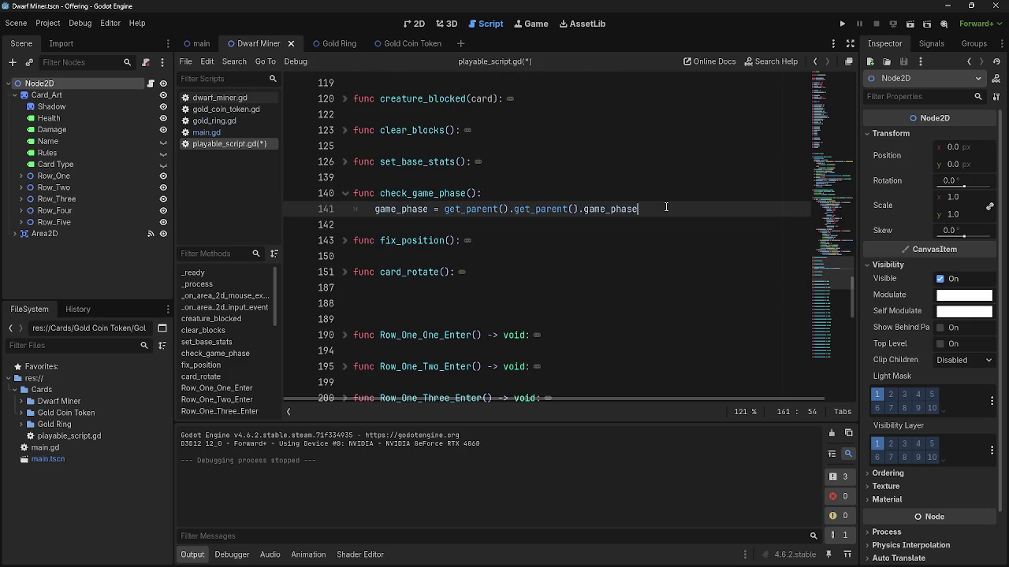
left_click(597, 208)
Review _process and highlight every use of parent_node from line 58.
scroll(529, 288, "up", 14)
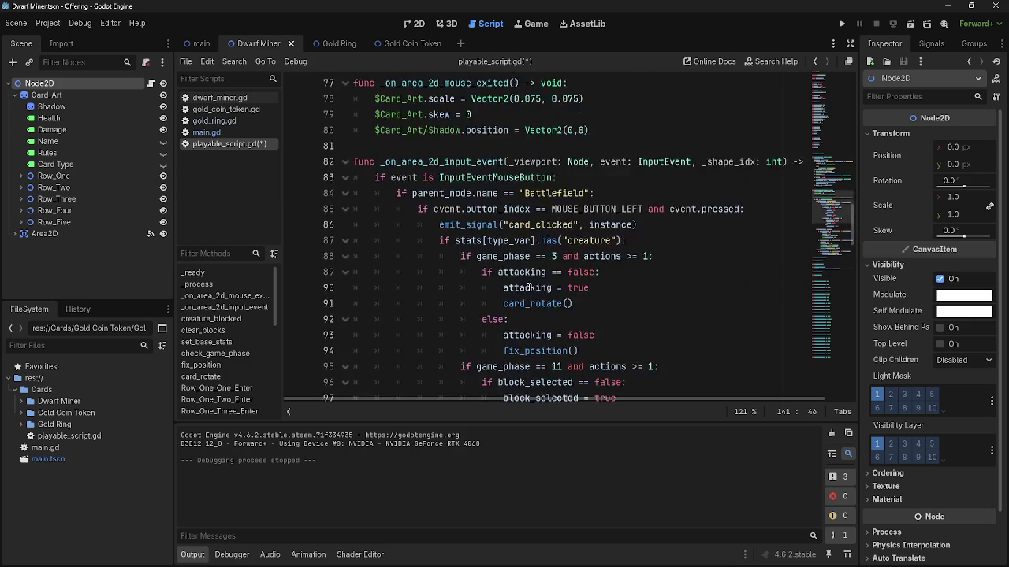
scroll(528, 288, "up", 10)
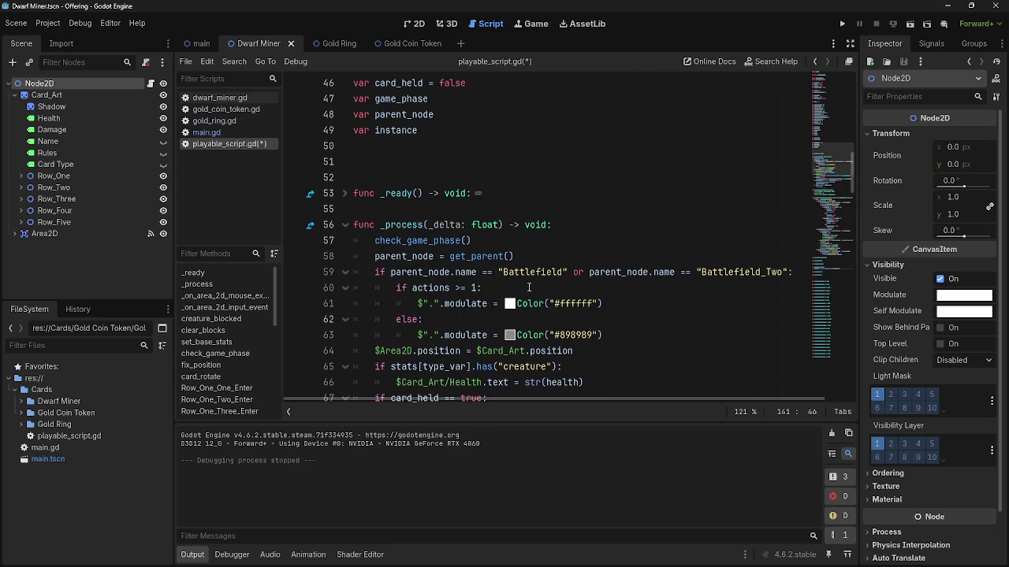
left_click(514, 241)
left_click(411, 256)
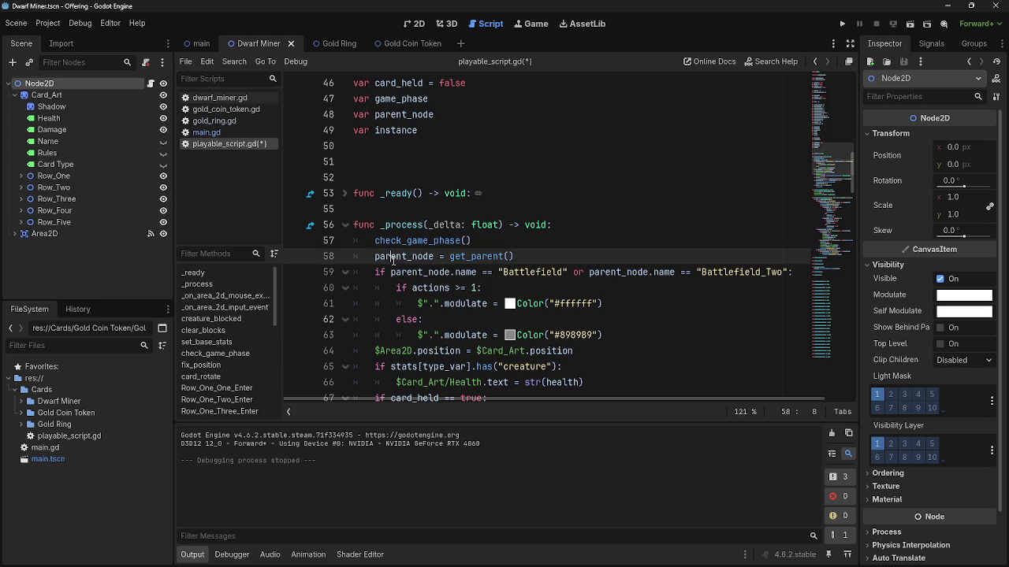
double_click(412, 256)
double_click(411, 257)
left_click(546, 258)
scroll(512, 276, "down", 3)
scroll(495, 293, "up", 2)
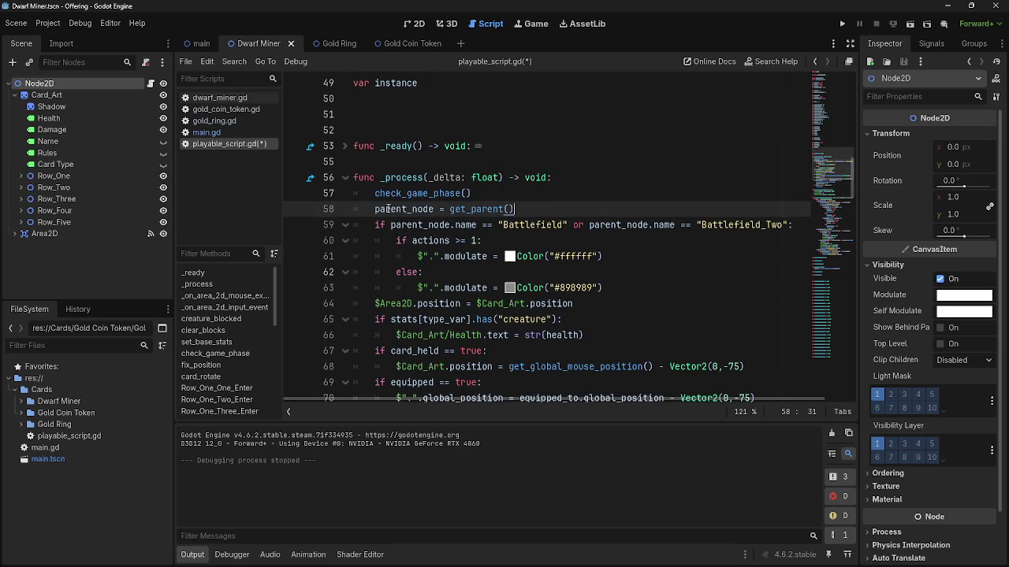
double_click(390, 209)
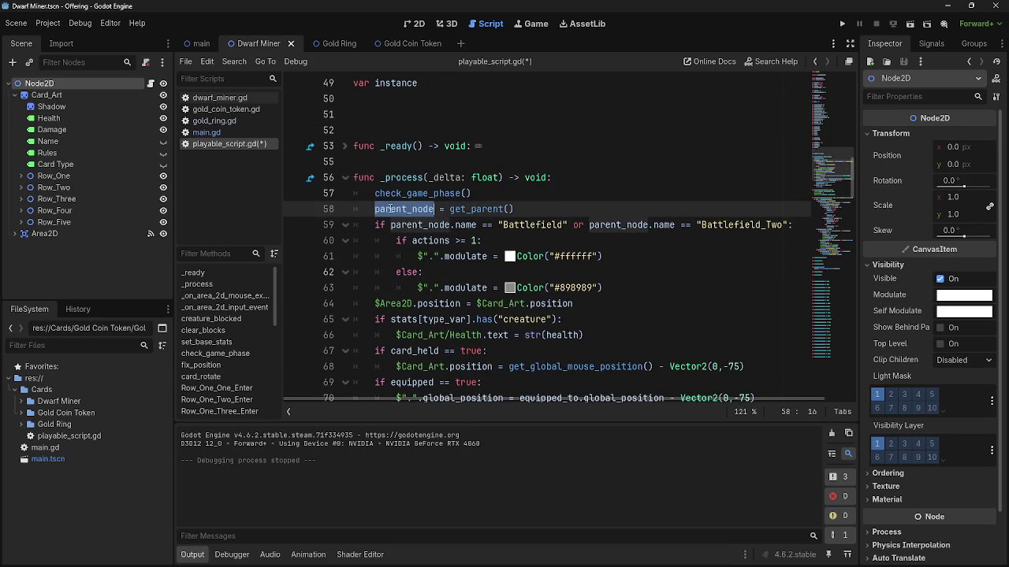
left_click_drag(375, 226, 794, 227)
key("ctrl+c")
left_click(596, 176)
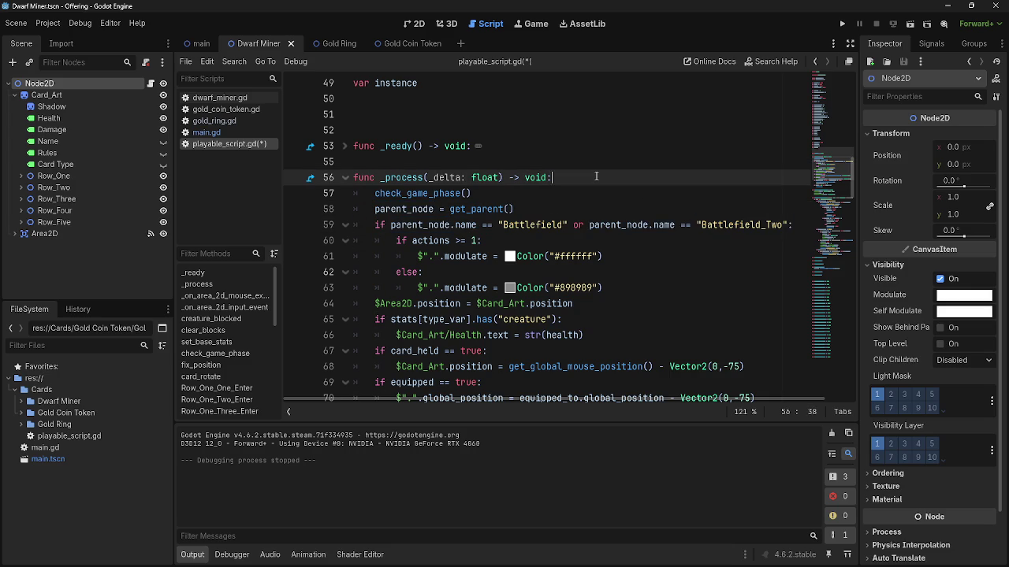
key("Return")
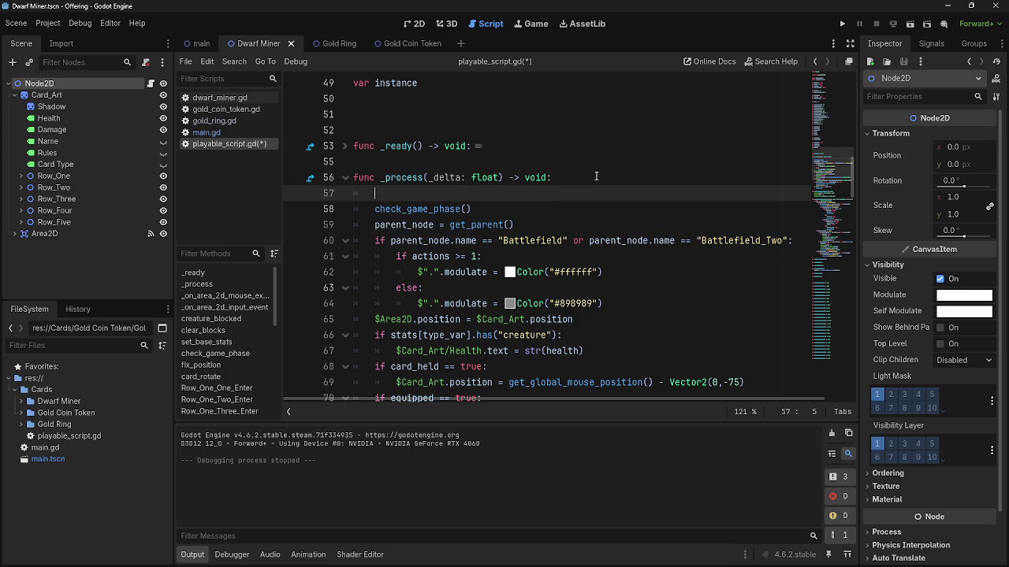
key("ctrl+v")
key("Down")
key("Home")
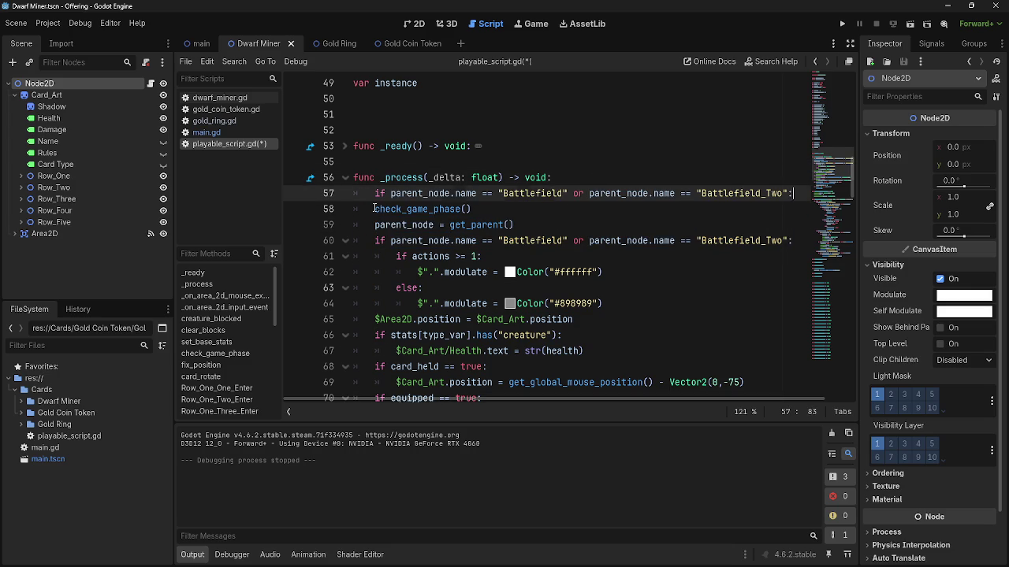
key("Tab")
left_click(470, 193)
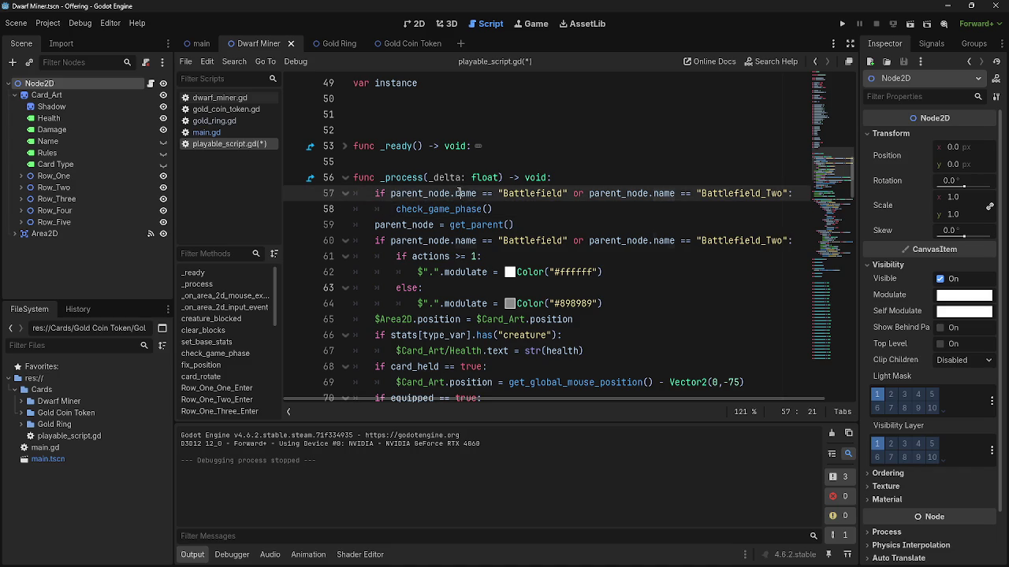
double_click(533, 193)
left_click(656, 193)
left_click(723, 193)
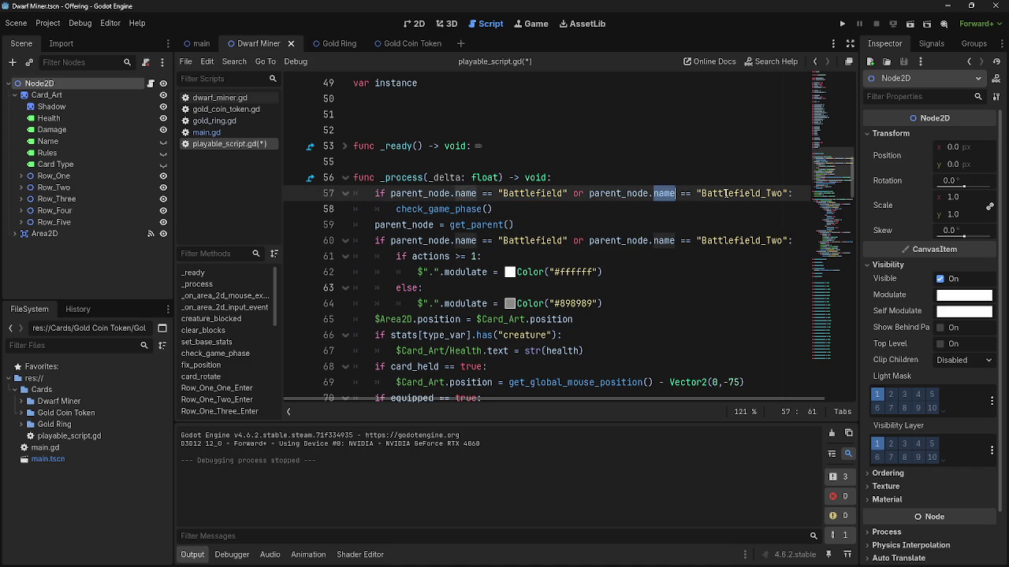
key("Right")
key("Right")
key("Right")
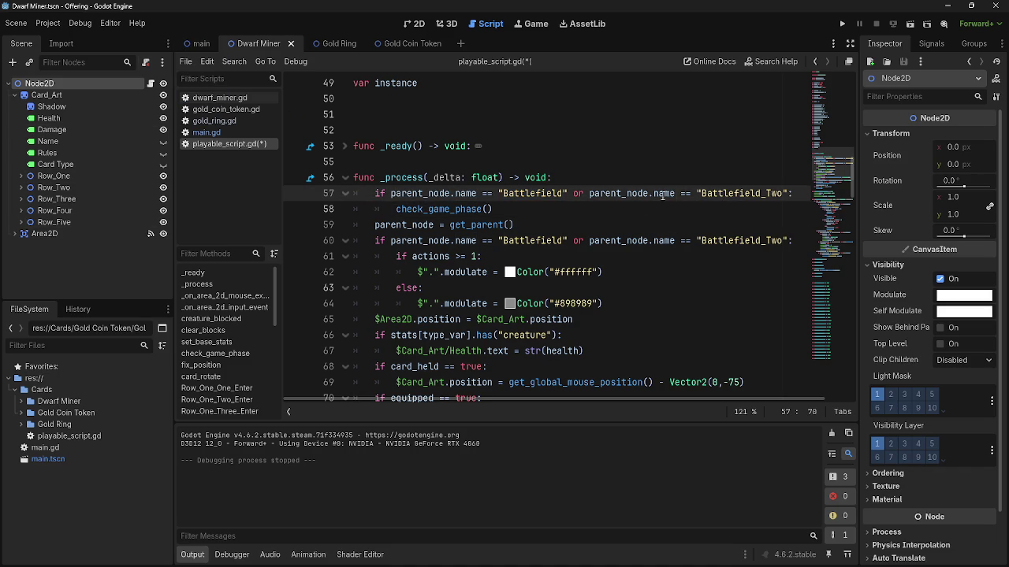
key("shift+Down")
key("shift+Tab")
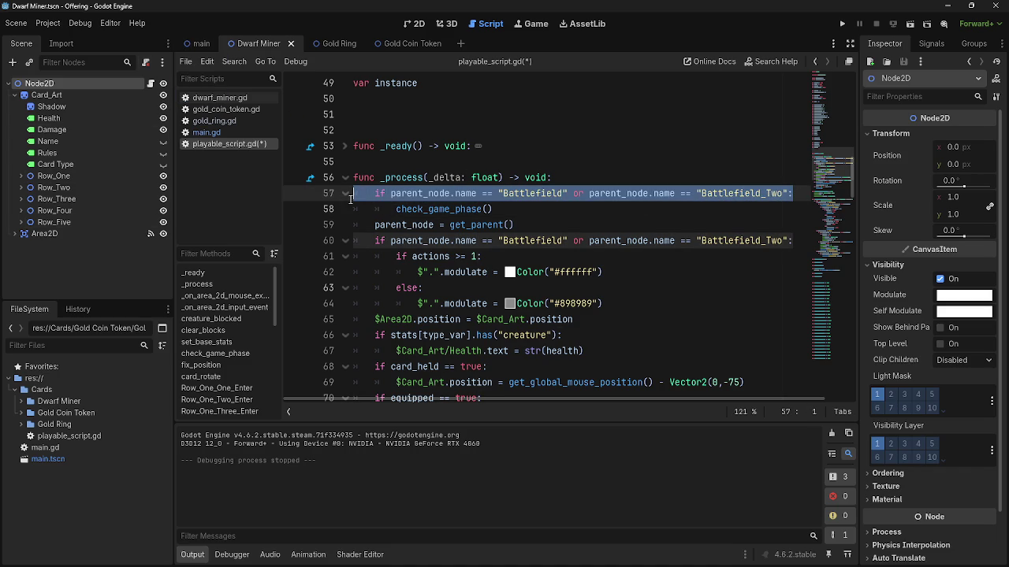
key("ctrl+shift+k")
left_click(528, 193)
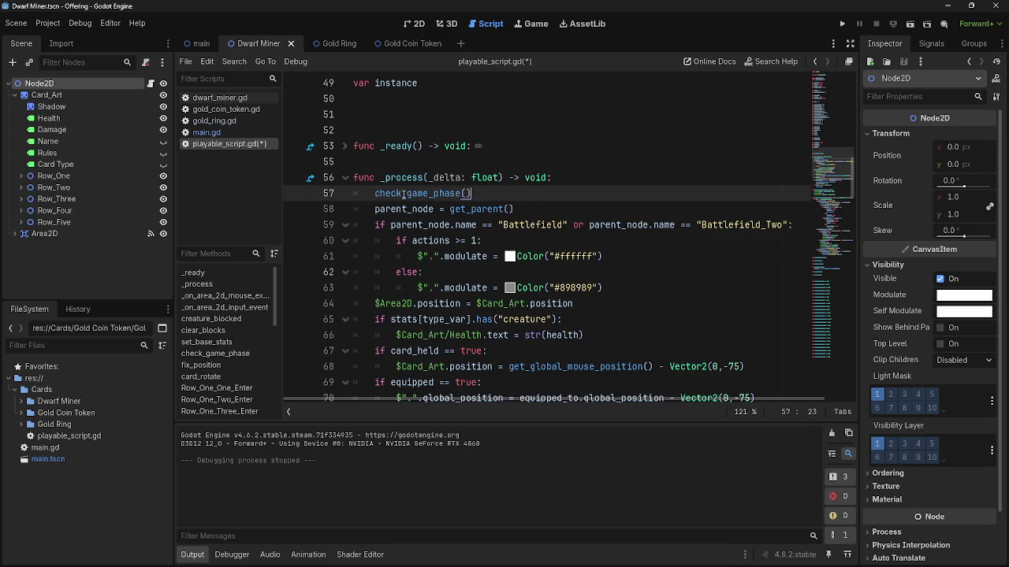
double_click(447, 194)
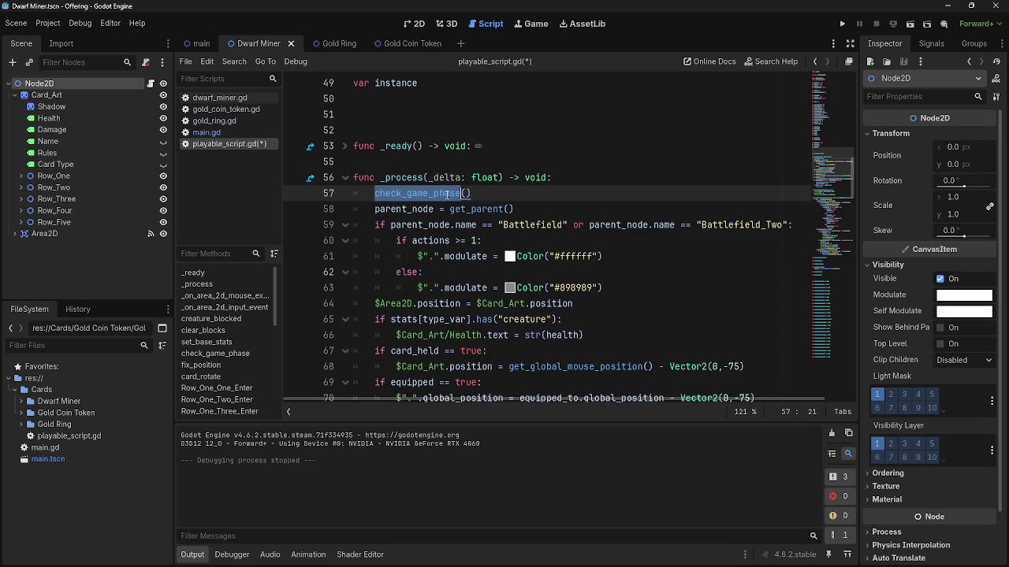
left_click(482, 194)
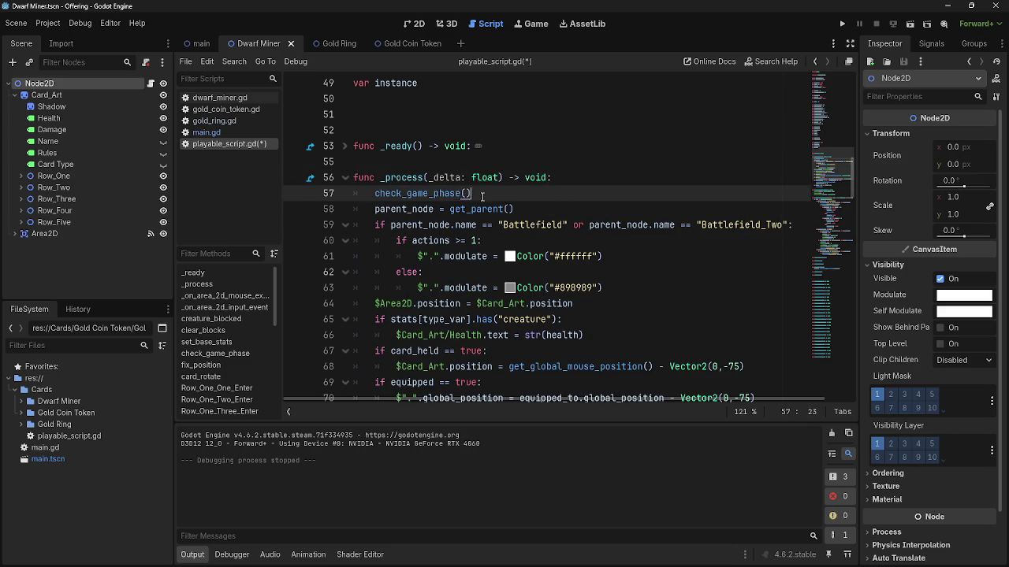
double_click(455, 194)
left_click(486, 194)
double_click(455, 194)
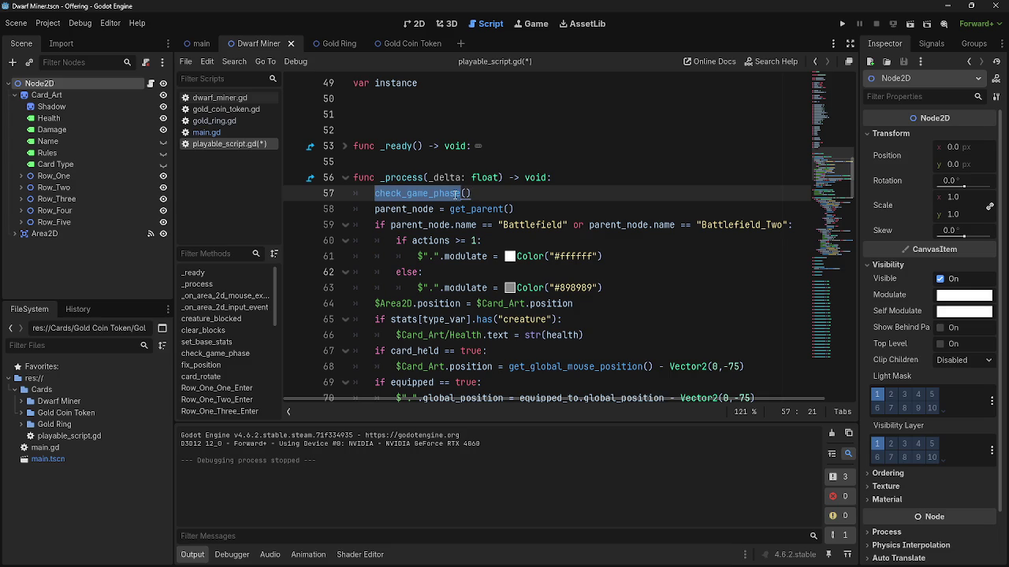
left_click(478, 194)
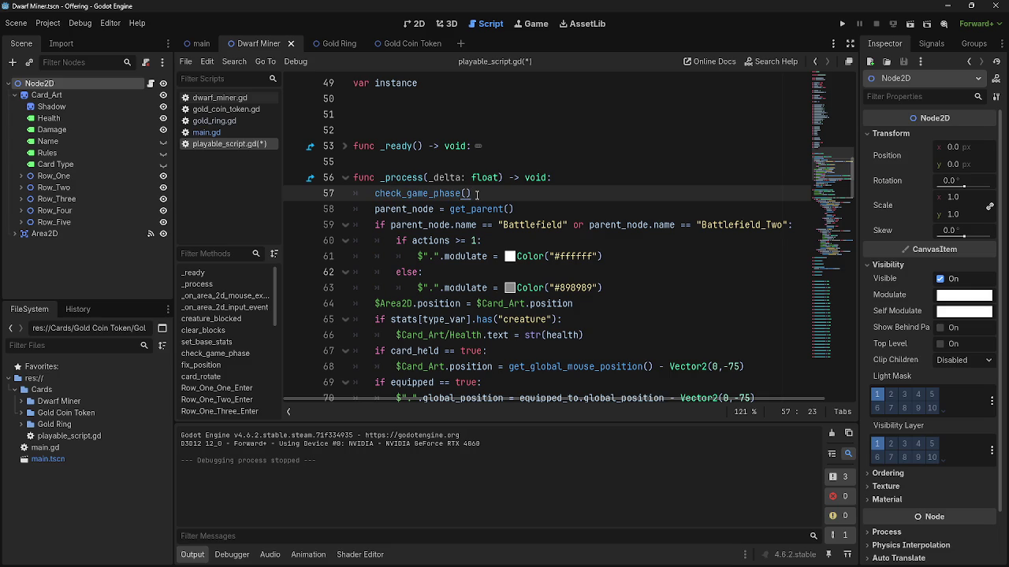
left_click(571, 179)
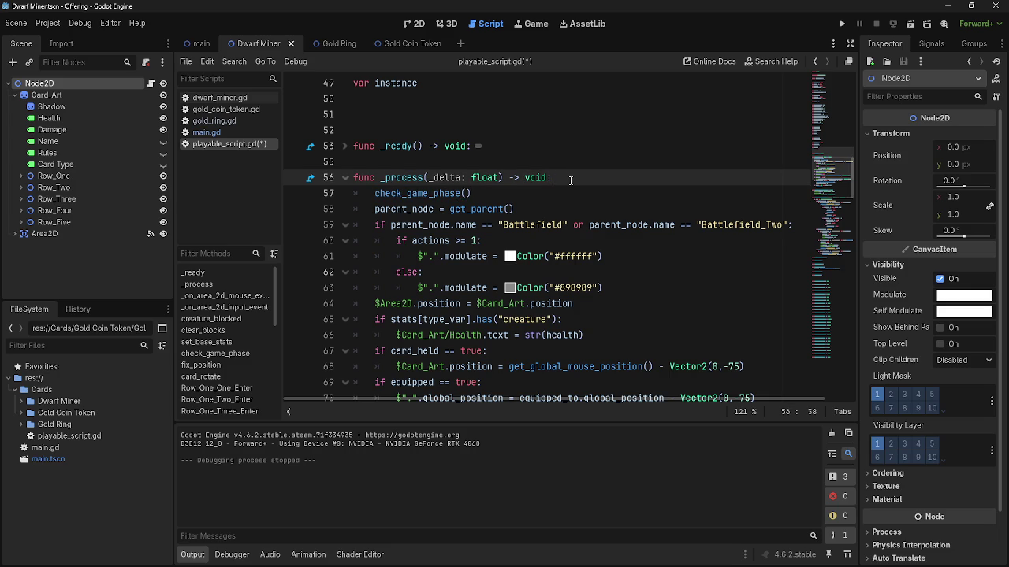
Inspect the equipped_to variable declaration on line 16.
scroll(430, 285, "up", 9)
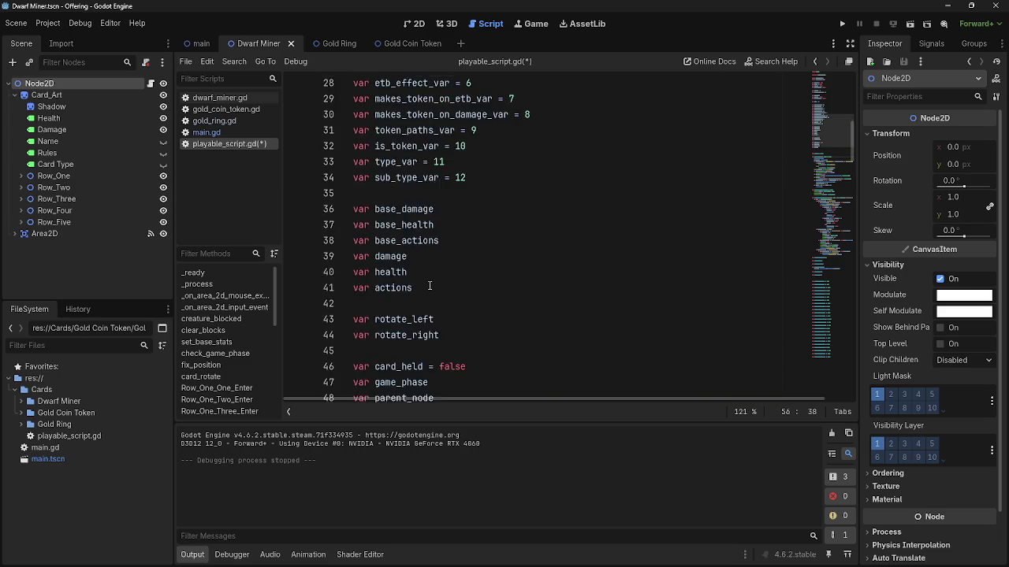
scroll(429, 286, "up", 6)
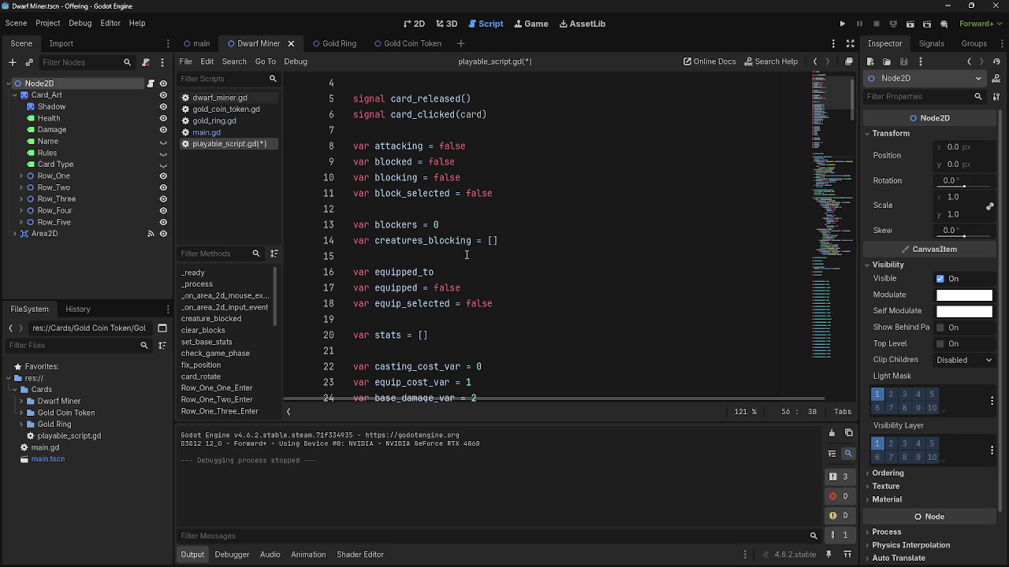
double_click(424, 273)
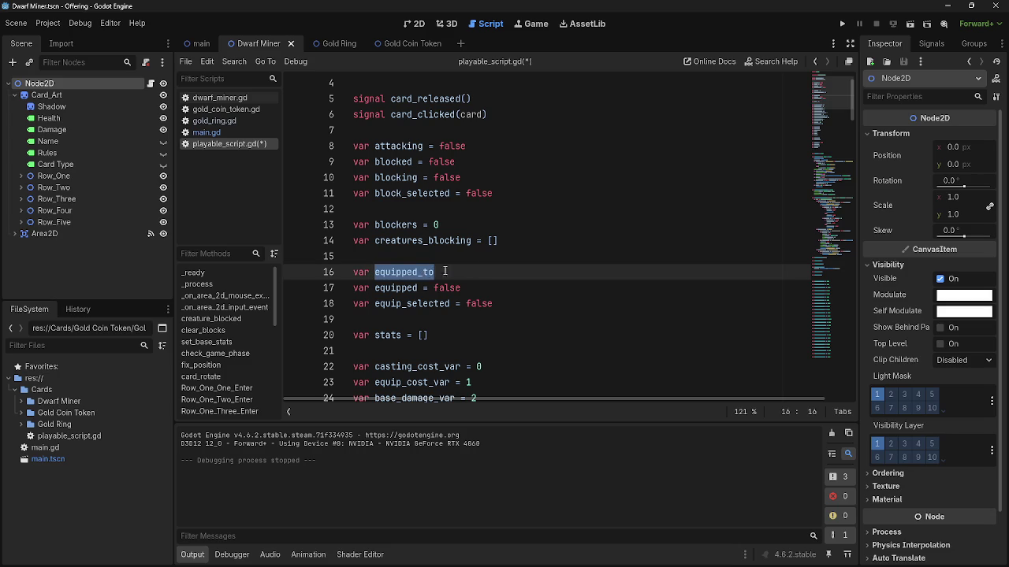
left_click(484, 270)
double_click(401, 271)
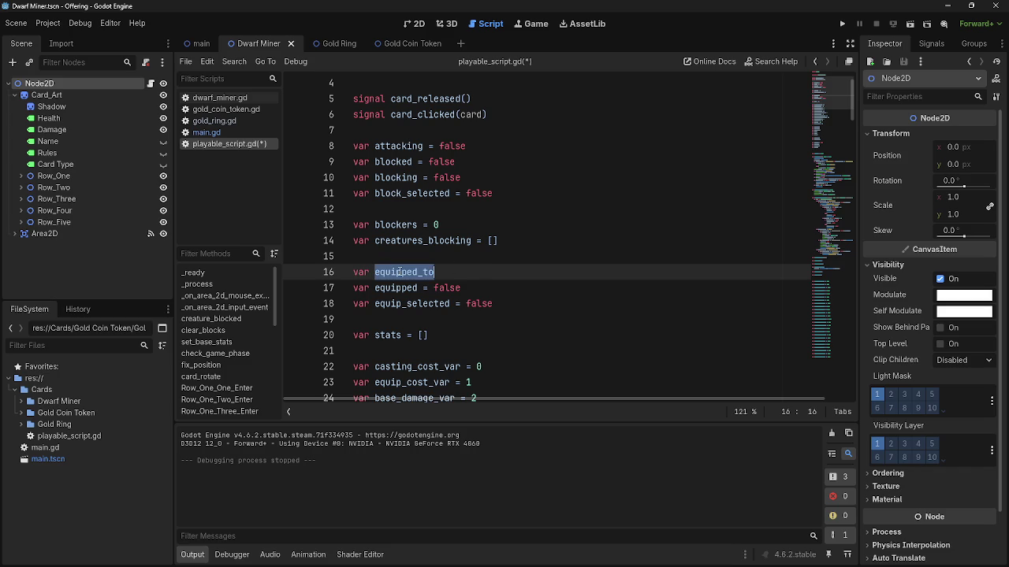
left_click(442, 271)
double_click(408, 272)
left_click(418, 272)
double_click(417, 272)
left_click(418, 272)
double_click(418, 272)
left_click(441, 272)
double_click(420, 271)
left_click(441, 272)
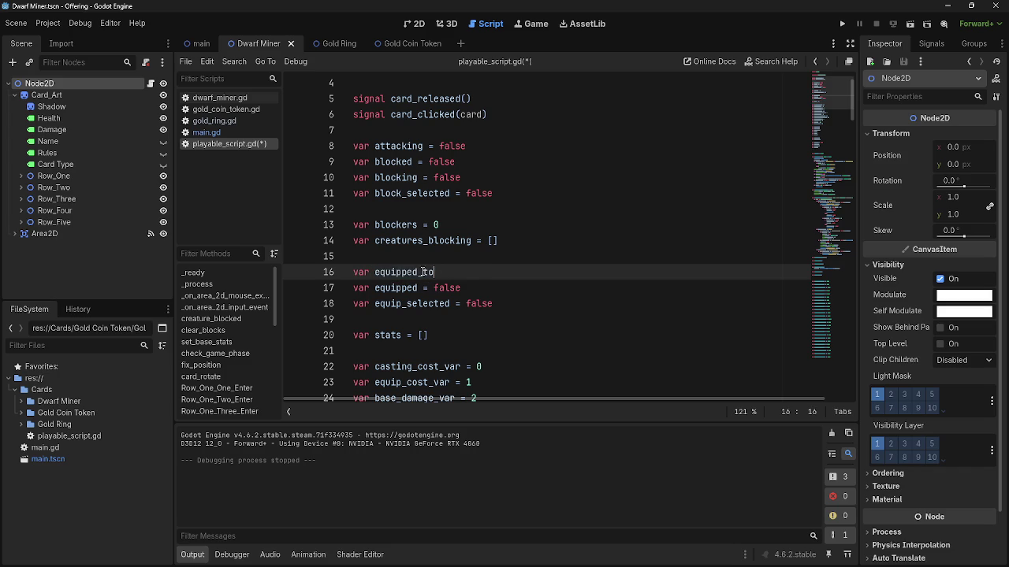
double_click(420, 272)
left_click(441, 272)
Select the equipped_to and equipped variables on lines 16 and 17.
scroll(452, 308, "down", 10)
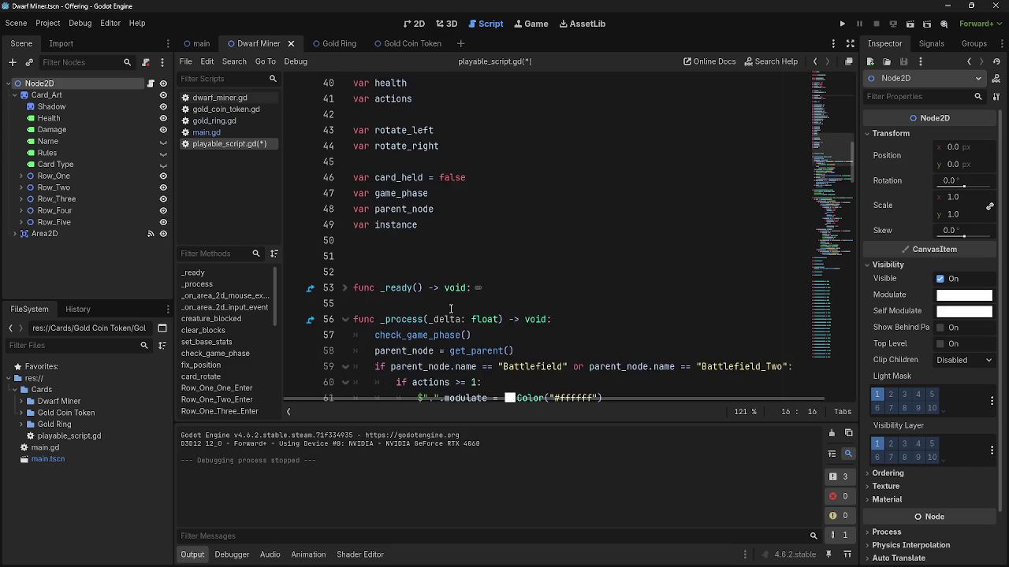
scroll(452, 308, "up", 10)
scroll(452, 310, "up", 1)
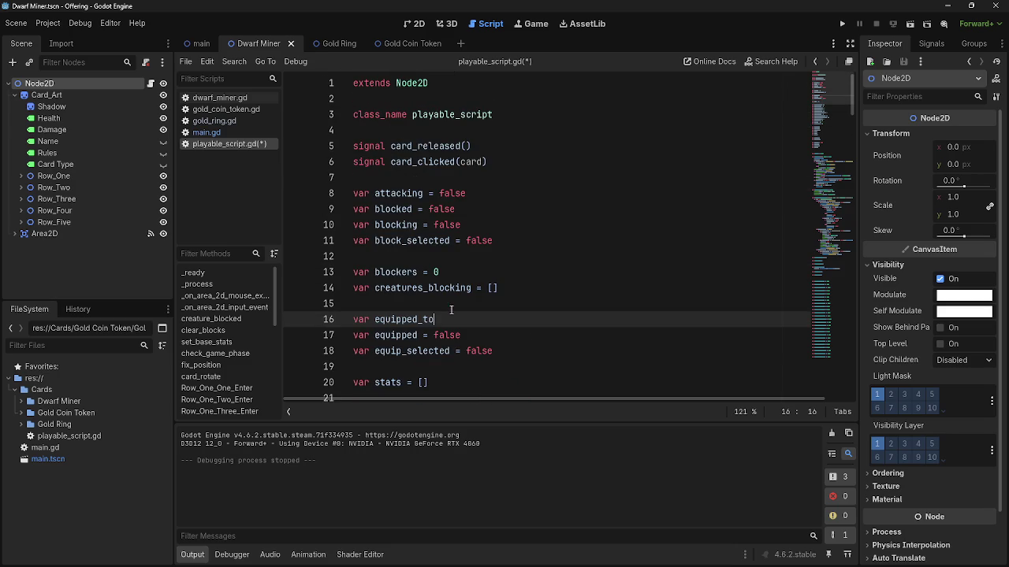
double_click(391, 324)
double_click(406, 332)
scroll(406, 332, "down", 20)
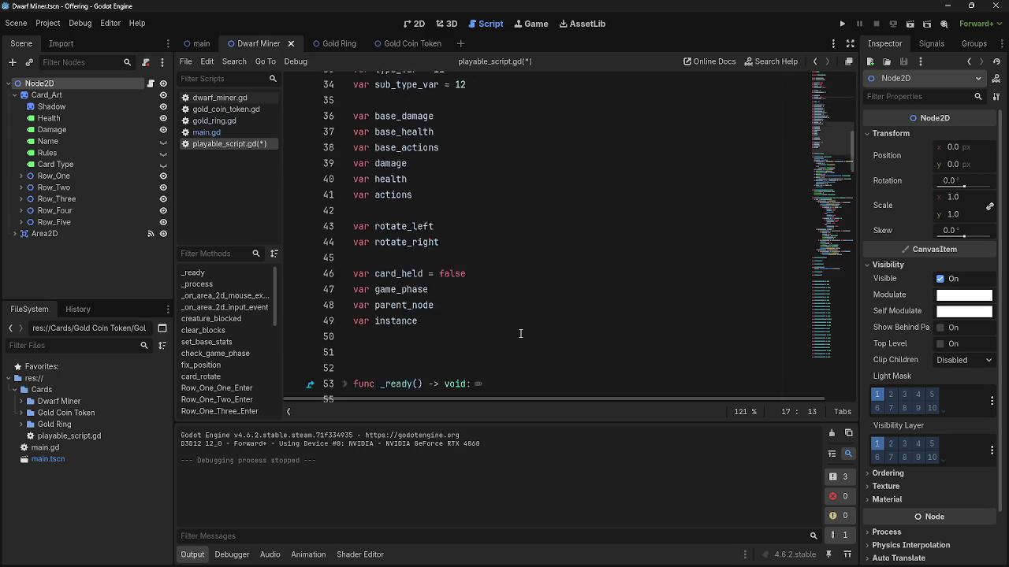
scroll(510, 306, "down", 15)
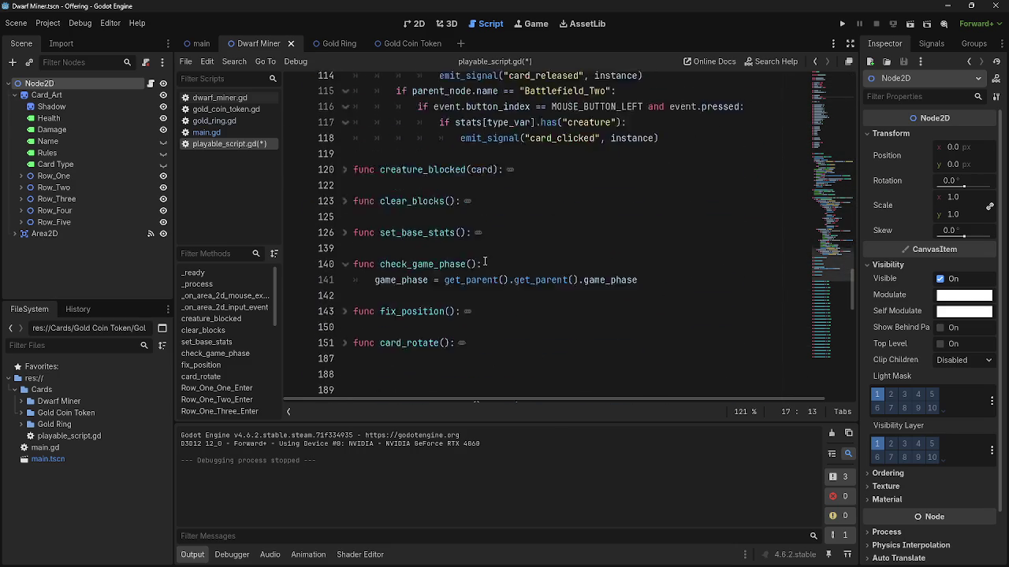
Add 'if equipped == false:' atop check_game_phase and indent the game_phase line beneath it.
left_click(510, 189)
key("Return")
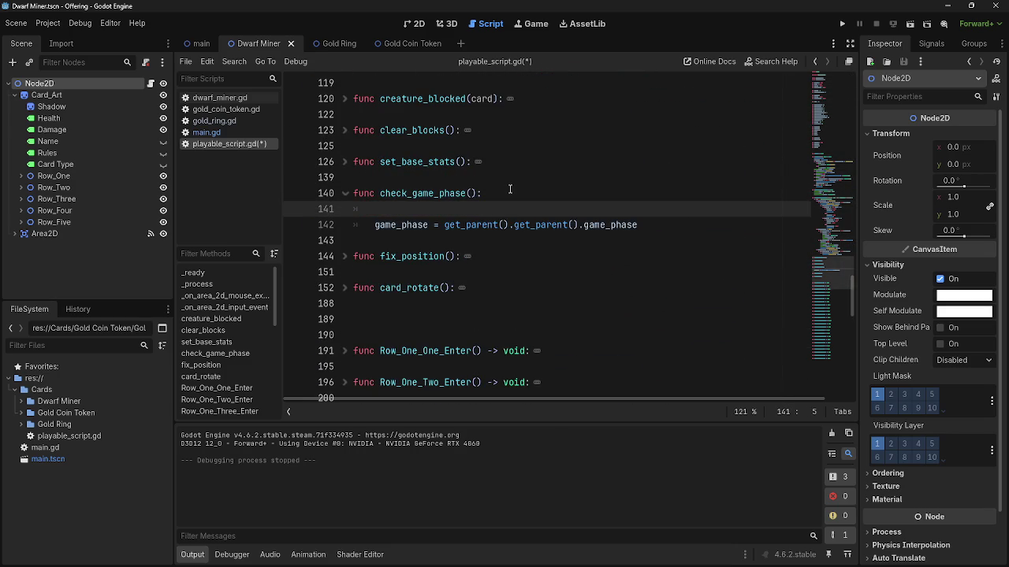
type("if equipped == f")
type("alse:")
left_click(376, 225)
key("Tab")
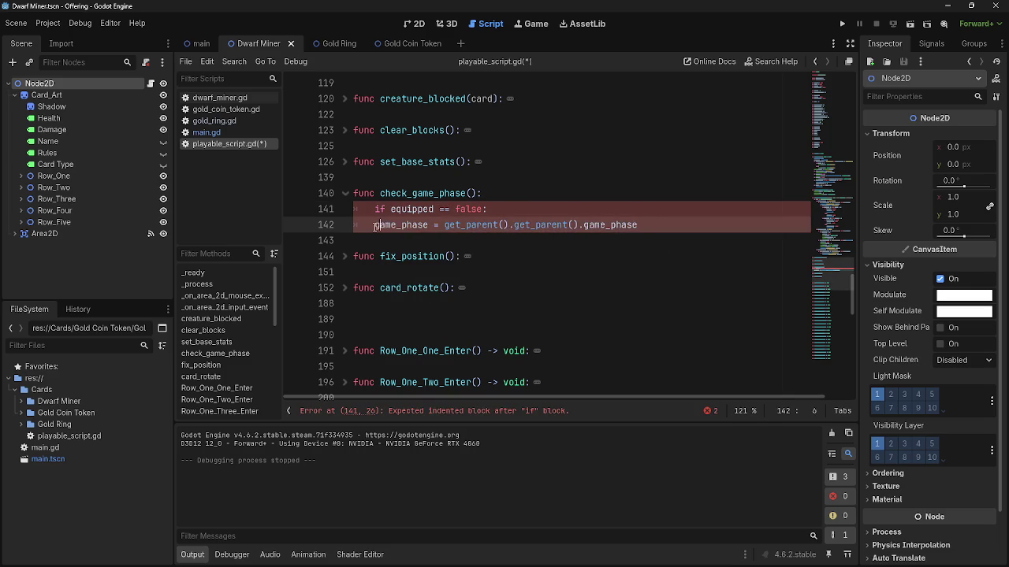
left_click(498, 194)
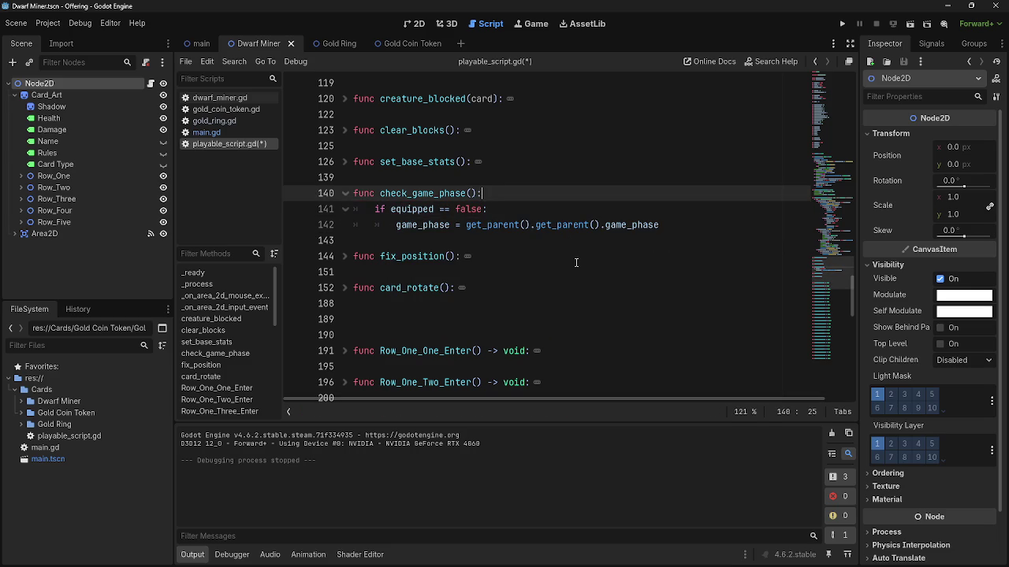
In main.gd, add a blank line below card.equipped_to = instance in the equip loop.
left_click(212, 131)
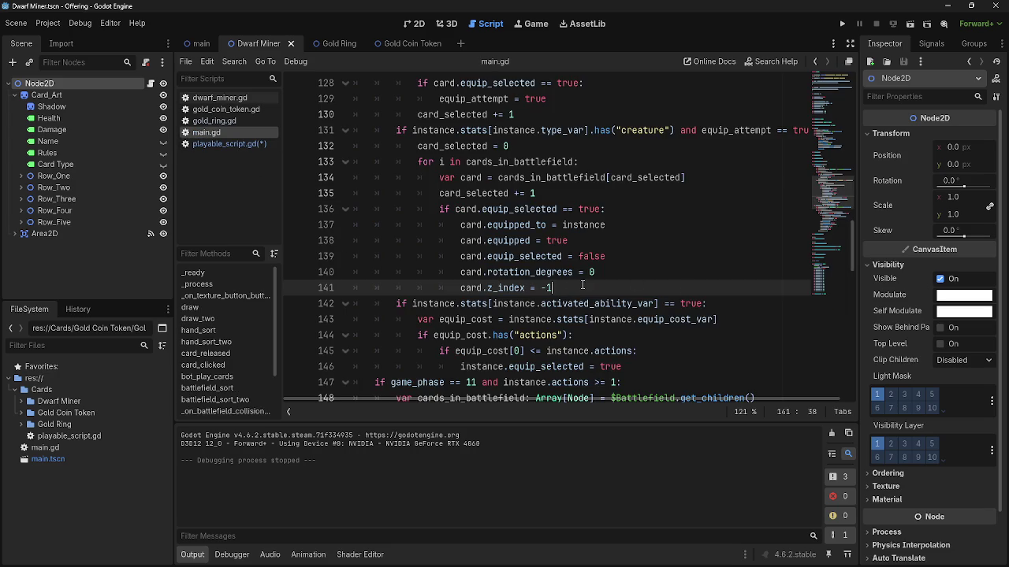
left_click_drag(579, 287, 348, 287)
left_click(680, 286)
left_click(617, 224)
left_click(611, 238)
key("Up")
key("Return")
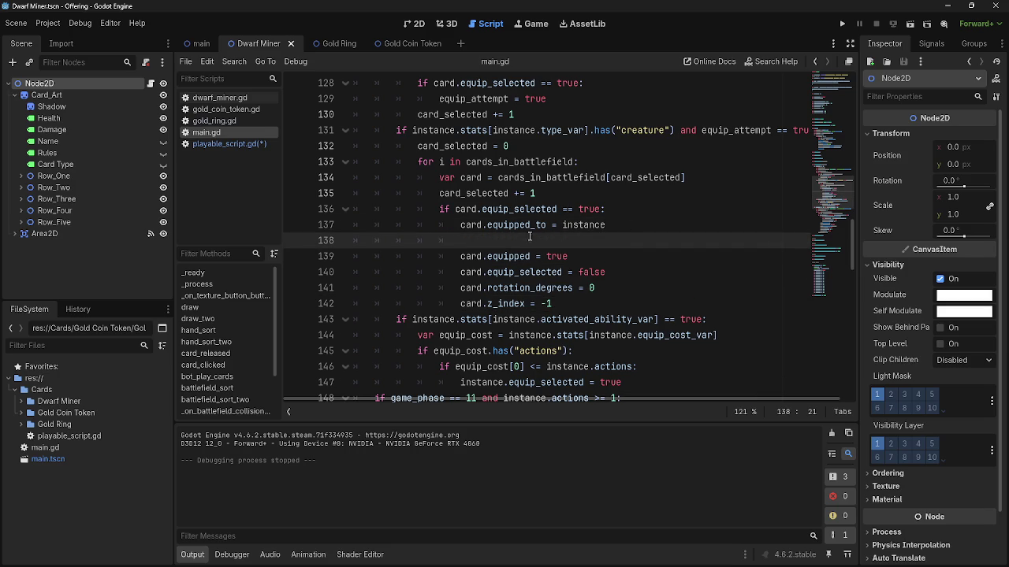
Paste the reparent call on the new line and edit it to card.reparent(instance).
type("card")
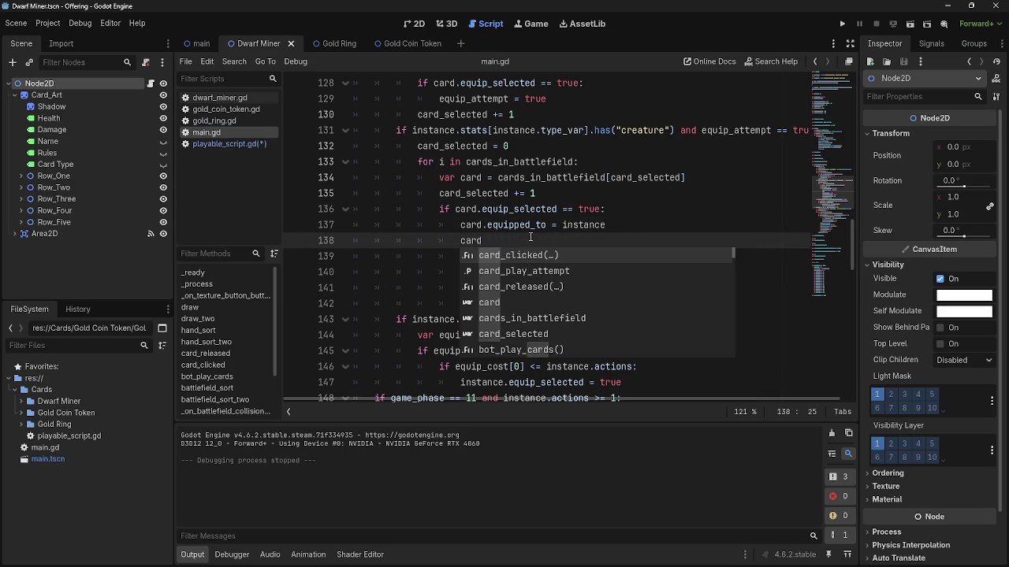
scroll(530, 237, "up", 20)
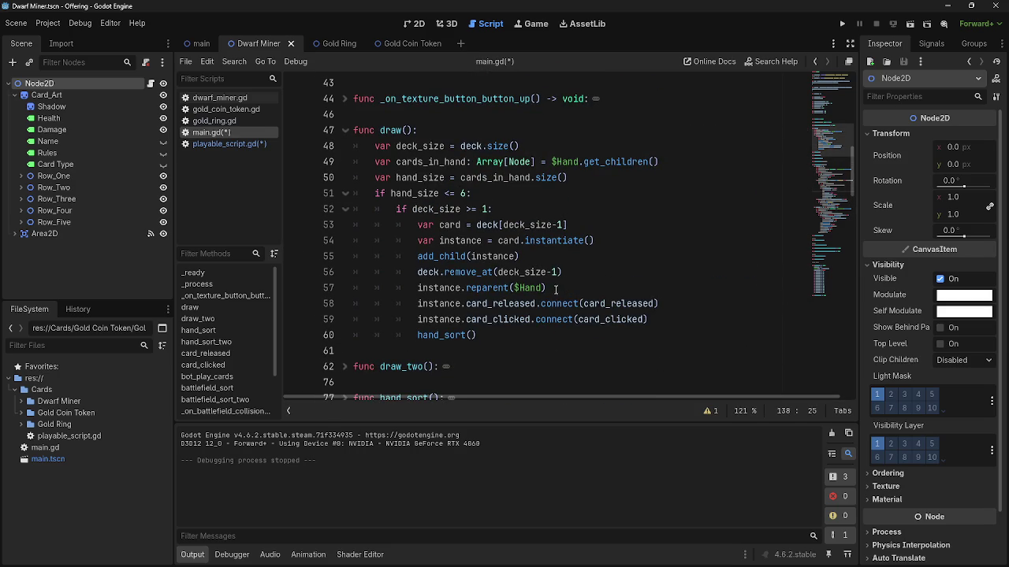
left_click_drag(557, 289, 418, 287)
key("ctrl+c")
scroll(602, 309, "down", 5)
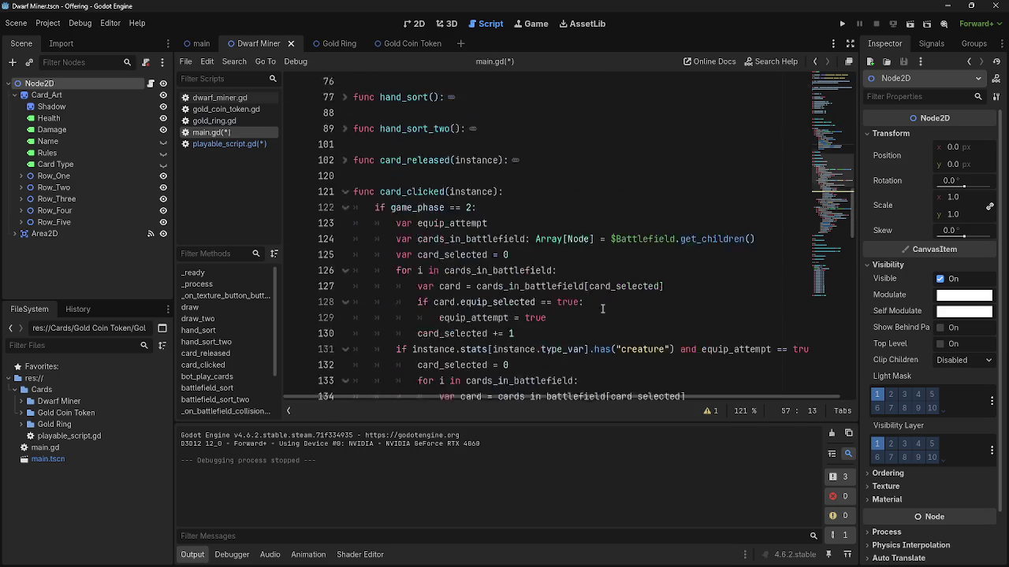
scroll(602, 309, "down", 7)
double_click(470, 334)
key("ctrl+v")
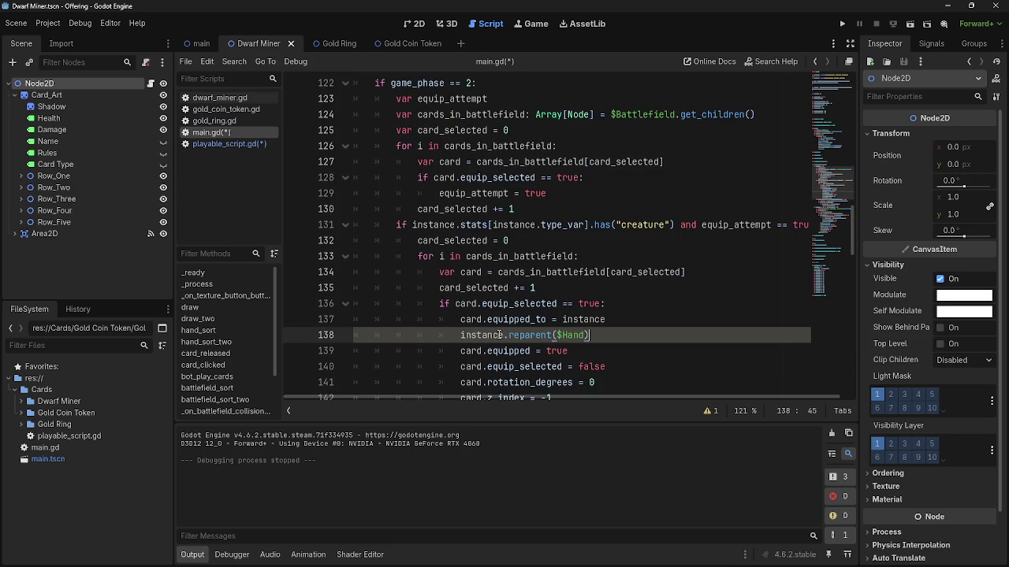
double_click(499, 334)
type("card")
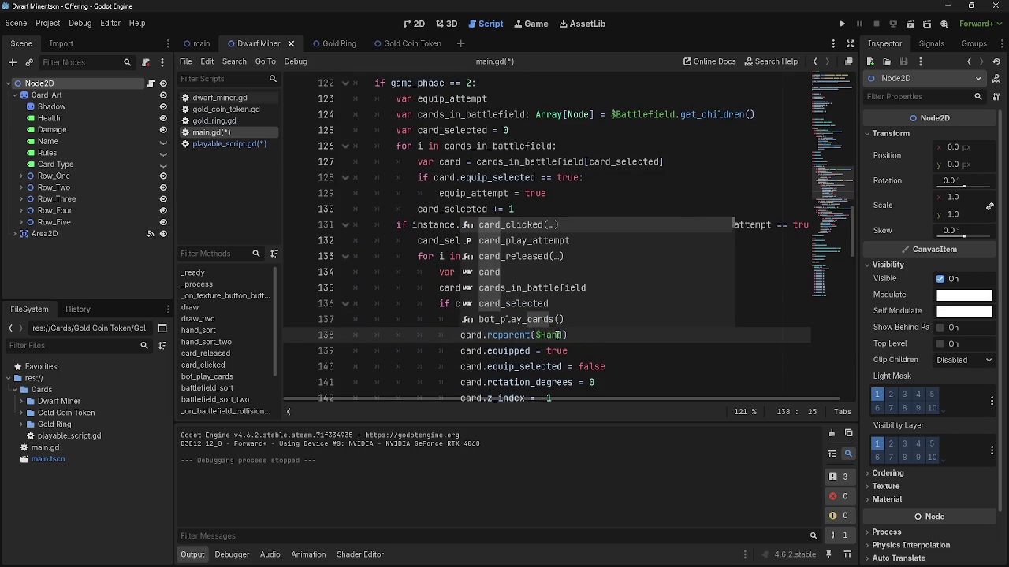
left_click_drag(565, 334, 537, 336)
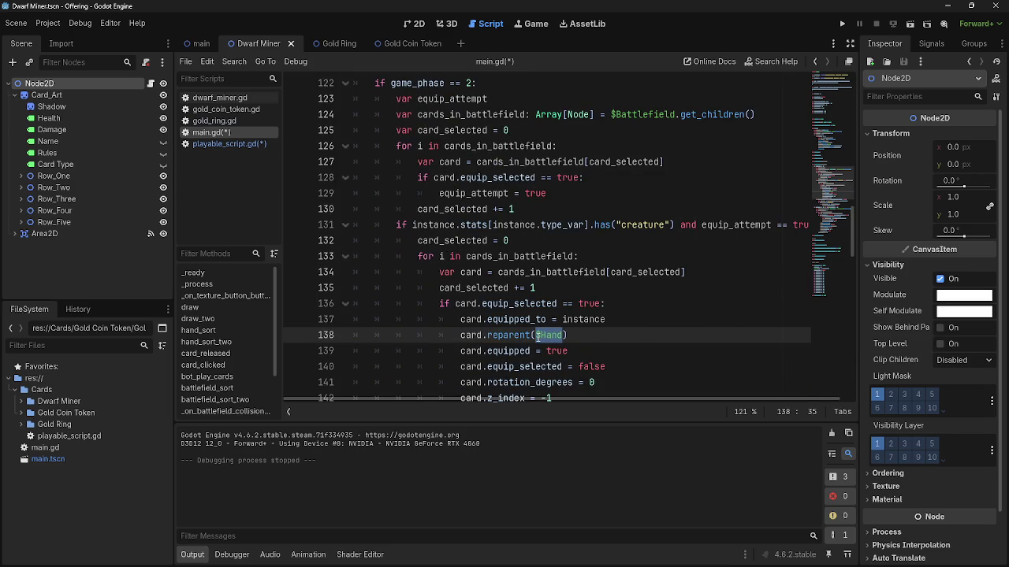
type("instance")
left_click(650, 337)
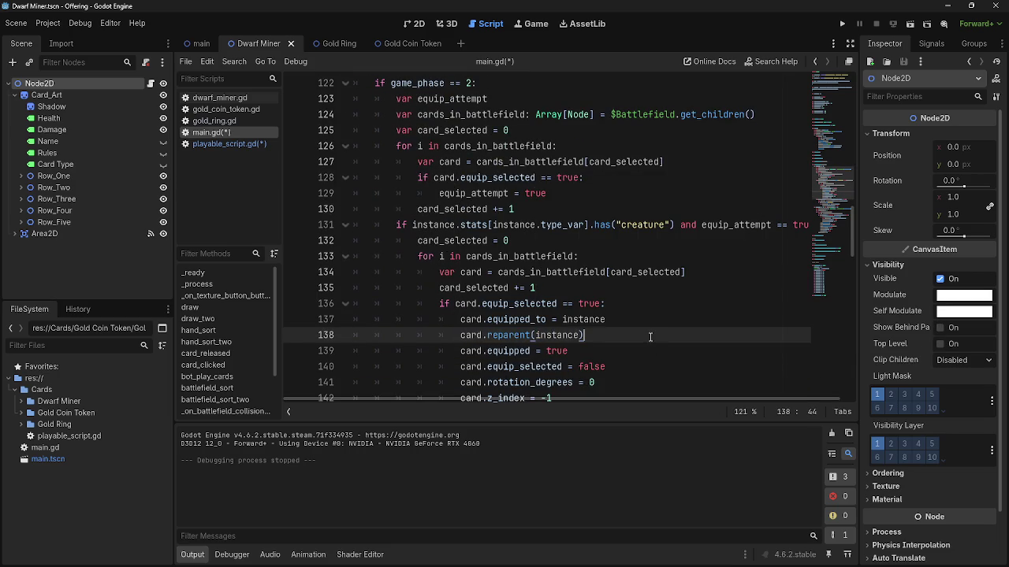
left_click(842, 23)
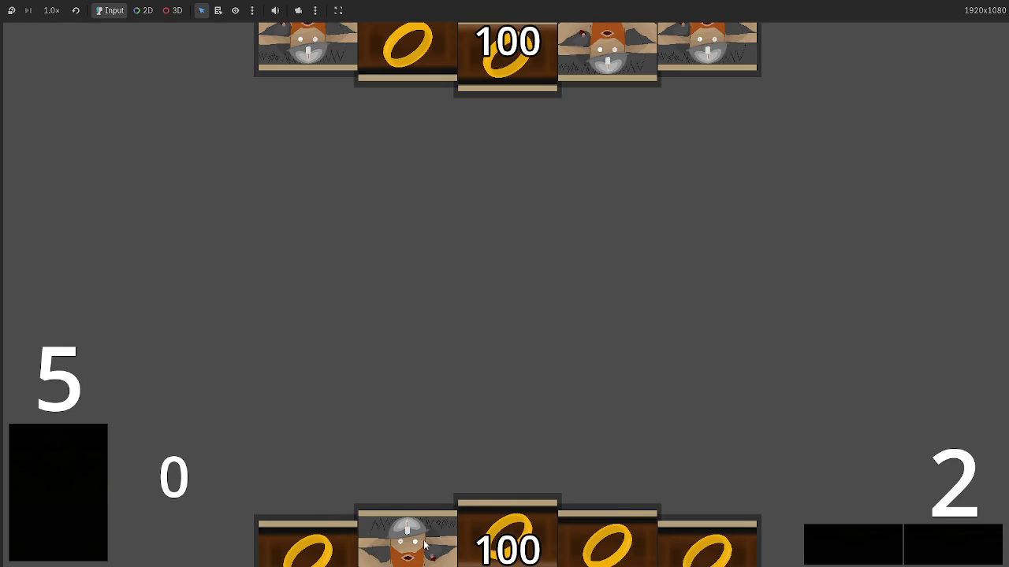
In the running game, play the dwarf, equip the ring onto it, and pick up the stack.
left_click_drag(408, 532, 516, 419)
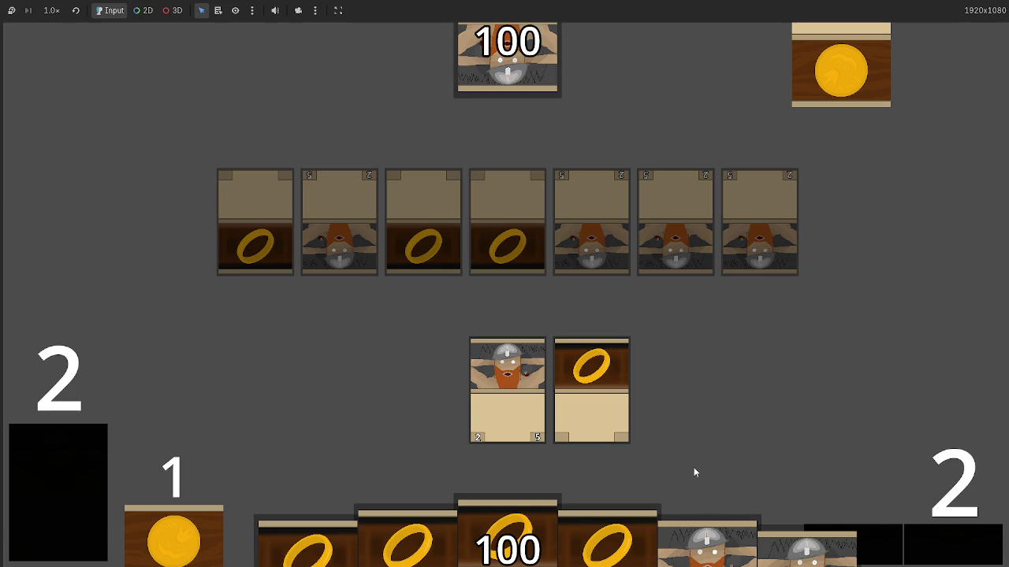
left_click_drag(605, 395, 525, 402)
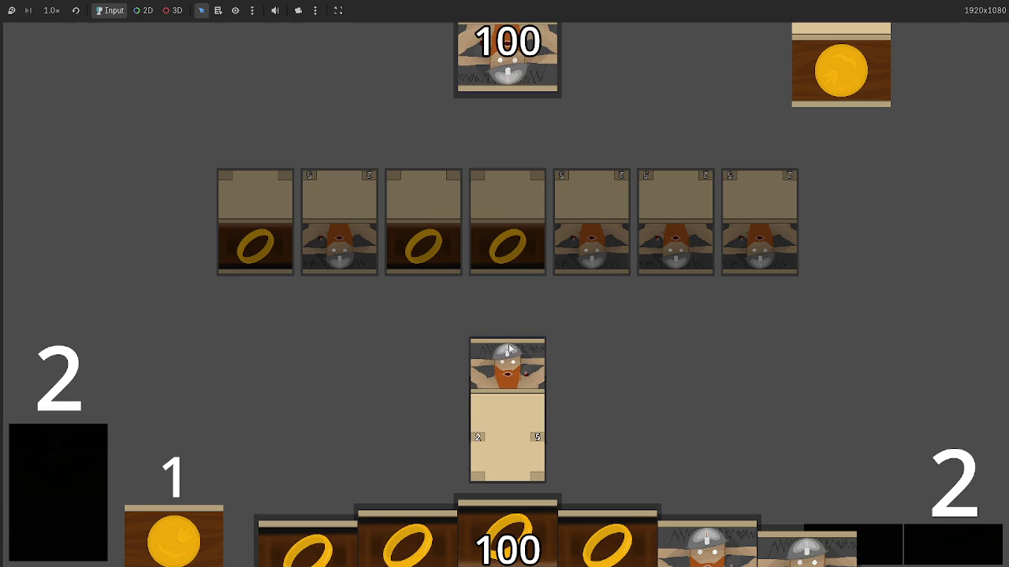
mouse_move(471, 399)
left_mouse_down()
mouse_move(472, 354)
mouse_move(501, 355)
left_mouse_up()
key("alt+Tab")
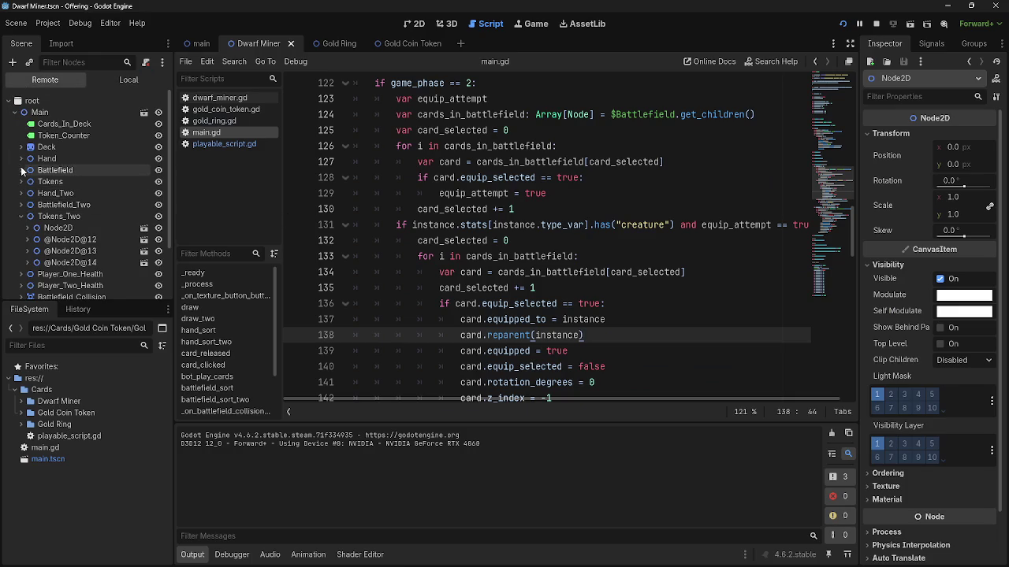
left_click(21, 170)
left_click(42, 183)
left_click(27, 182)
left_click(33, 216)
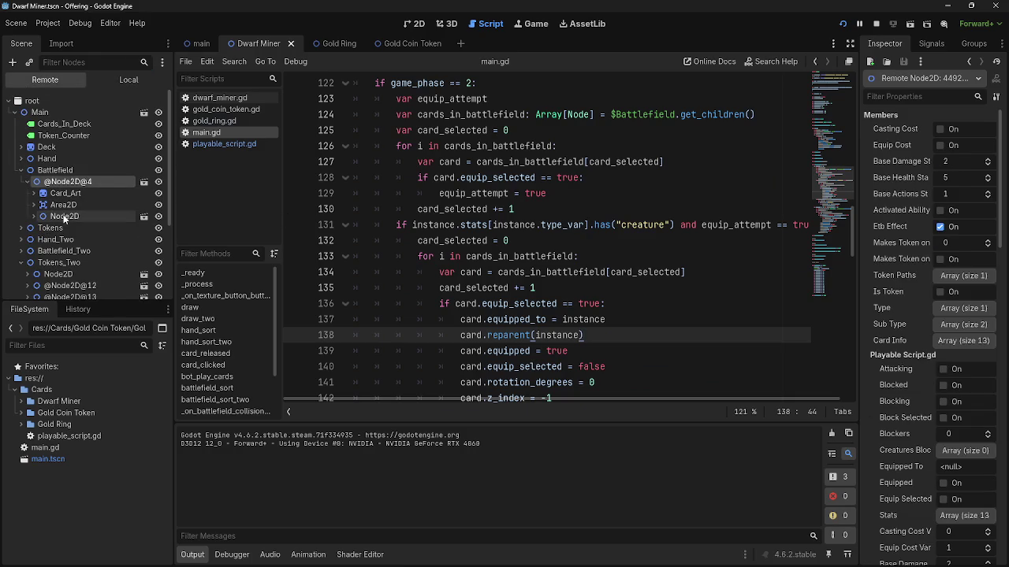
left_click(64, 215)
left_click(65, 205)
left_click(33, 216)
left_click(32, 216)
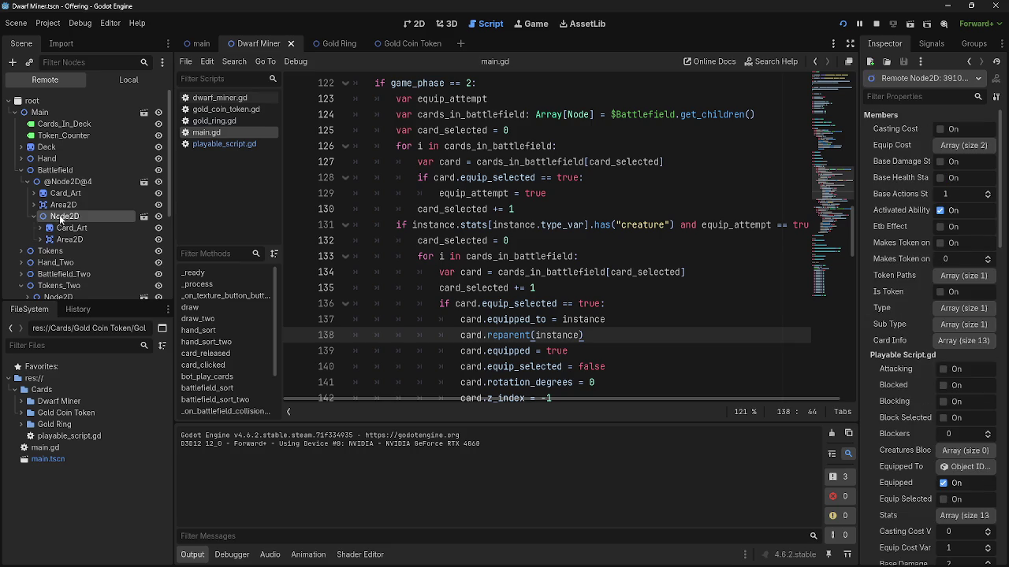
left_click(21, 170)
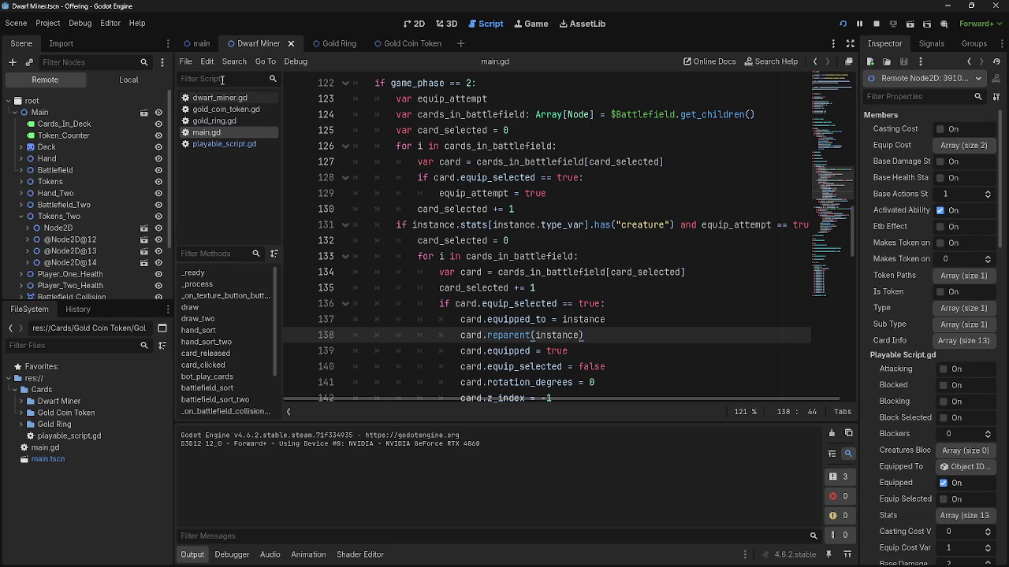
left_click(588, 335)
left_click(127, 80)
left_click(15, 112)
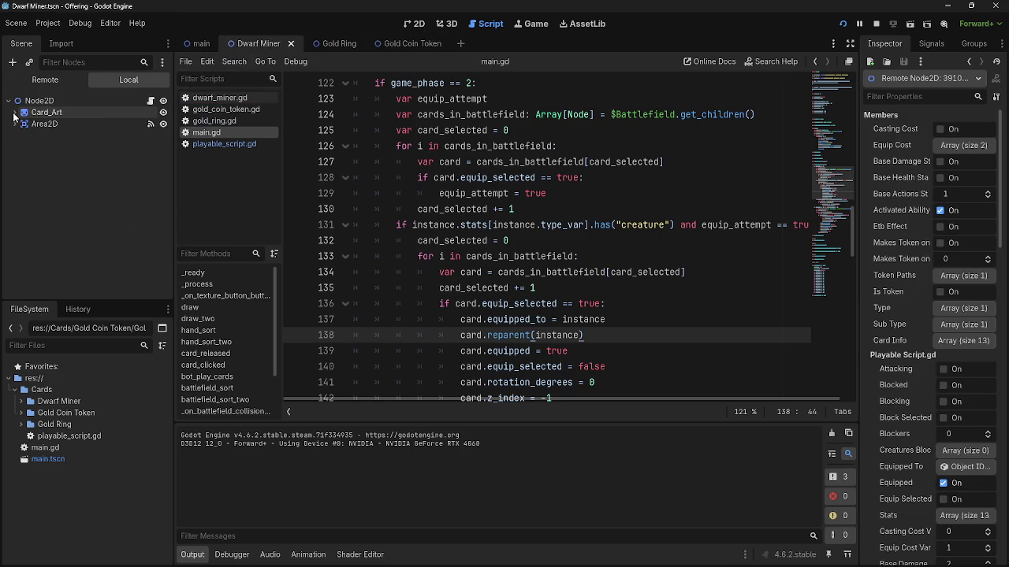
left_click(15, 112)
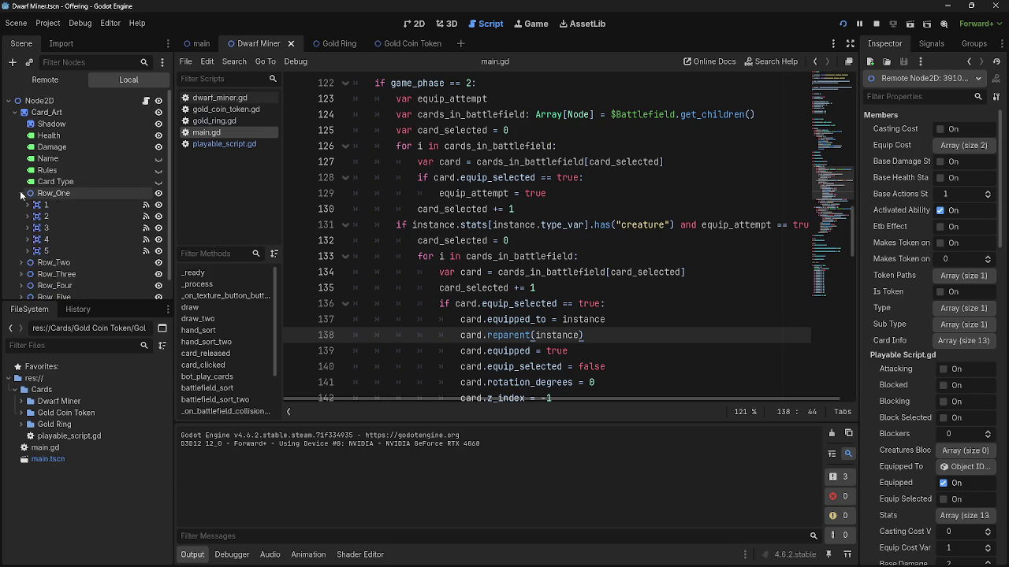
left_click(14, 113)
Toggle Card_Art's child nodes in the scene tree and open playable_script.gd.
left_click(13, 113)
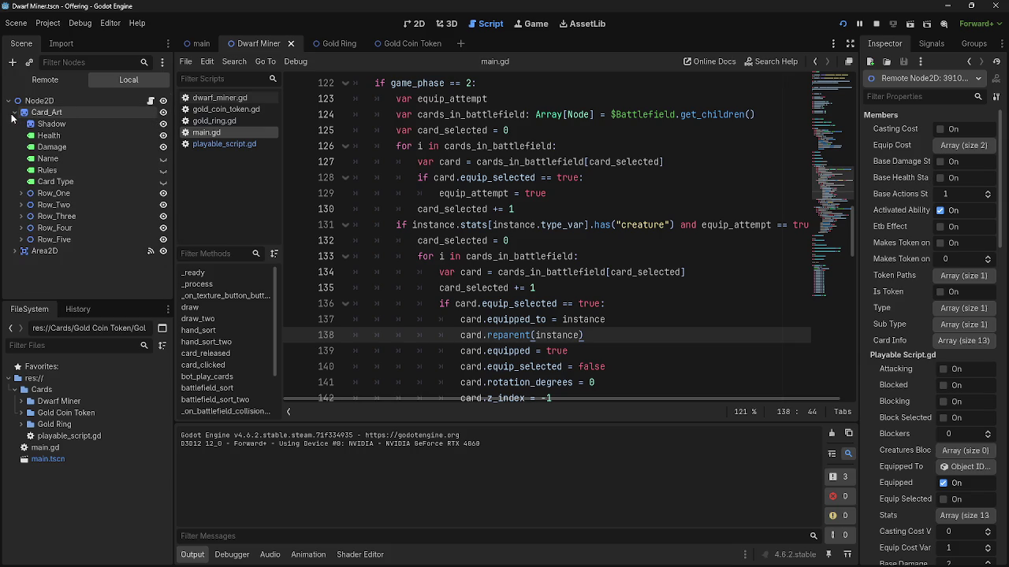
left_click(14, 113)
left_click(13, 113)
left_click(14, 114)
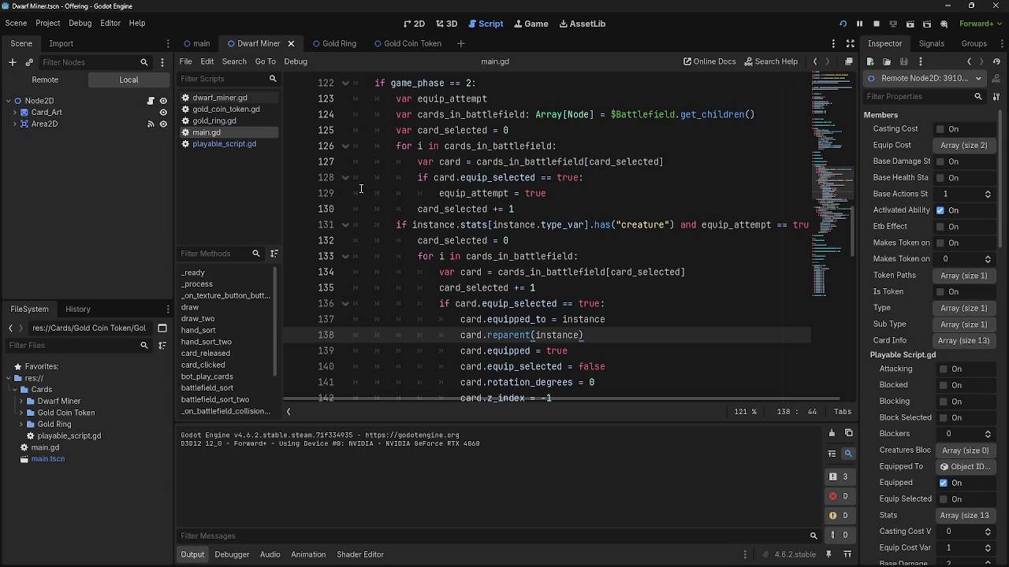
left_click(224, 145)
scroll(396, 205, "down", 2)
scroll(395, 205, "down", 2)
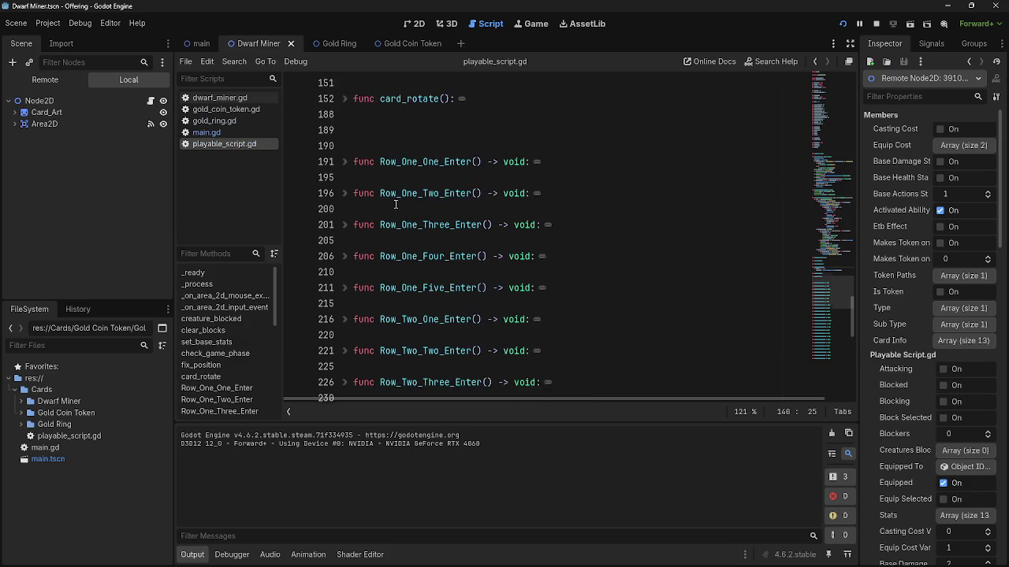
scroll(379, 209, "up", 1)
Unfold and fold Row_One_One_Enter to read its body.
left_click(346, 210)
left_click(578, 213)
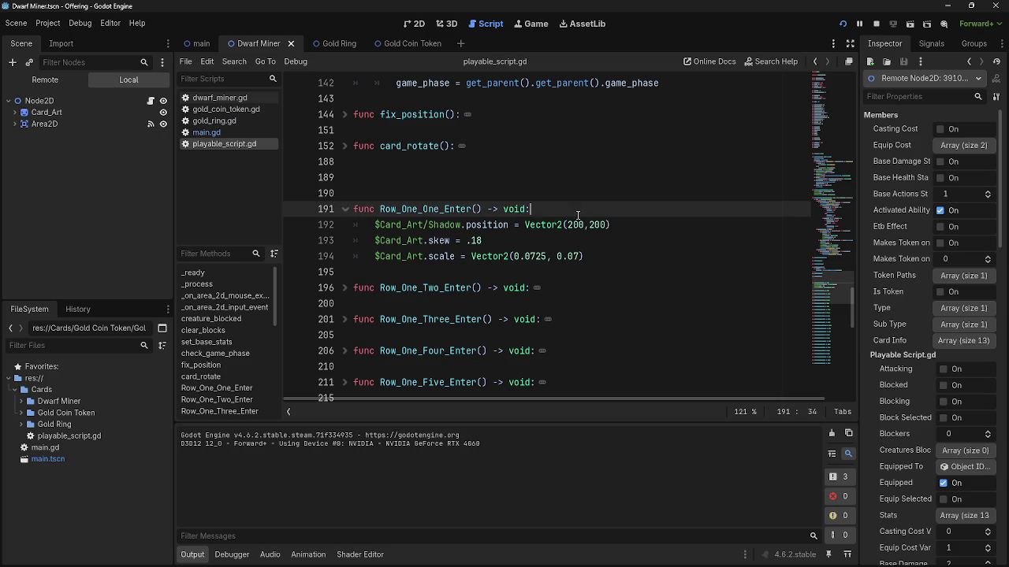
left_click(345, 209)
scroll(345, 212, "down", 10)
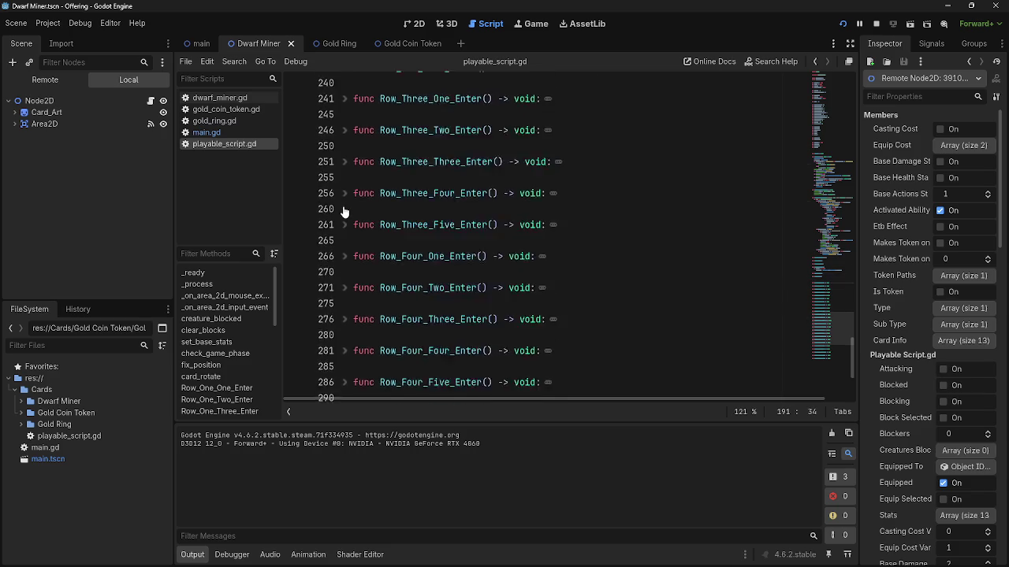
scroll(345, 211, "up", 10)
scroll(344, 212, "up", 3)
scroll(344, 212, "down", 6)
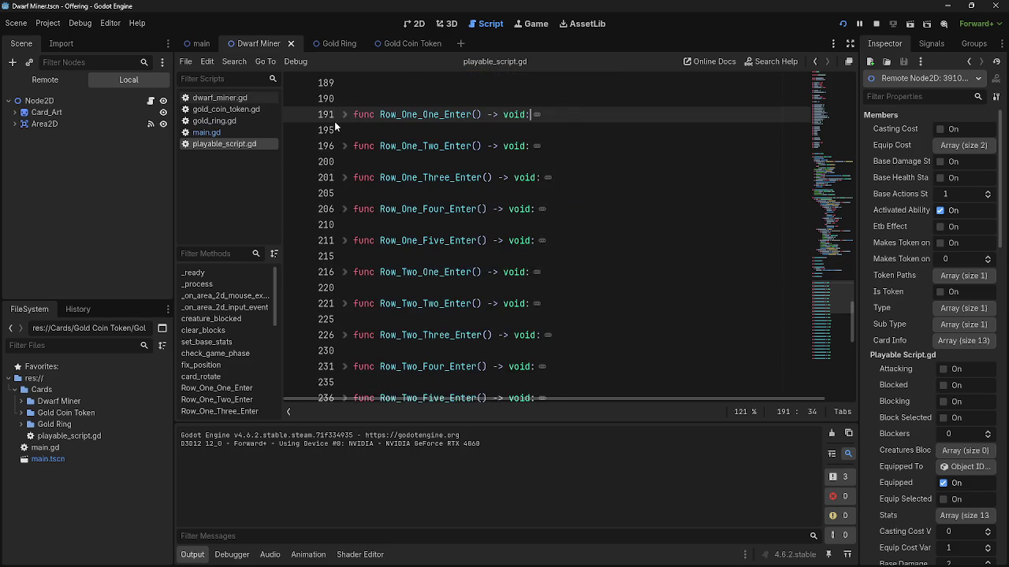
left_click(341, 115)
left_click(341, 115)
left_click(342, 115)
left_click(341, 115)
scroll(527, 286, "up", 6)
scroll(527, 285, "up", 3)
scroll(526, 285, "down", 2)
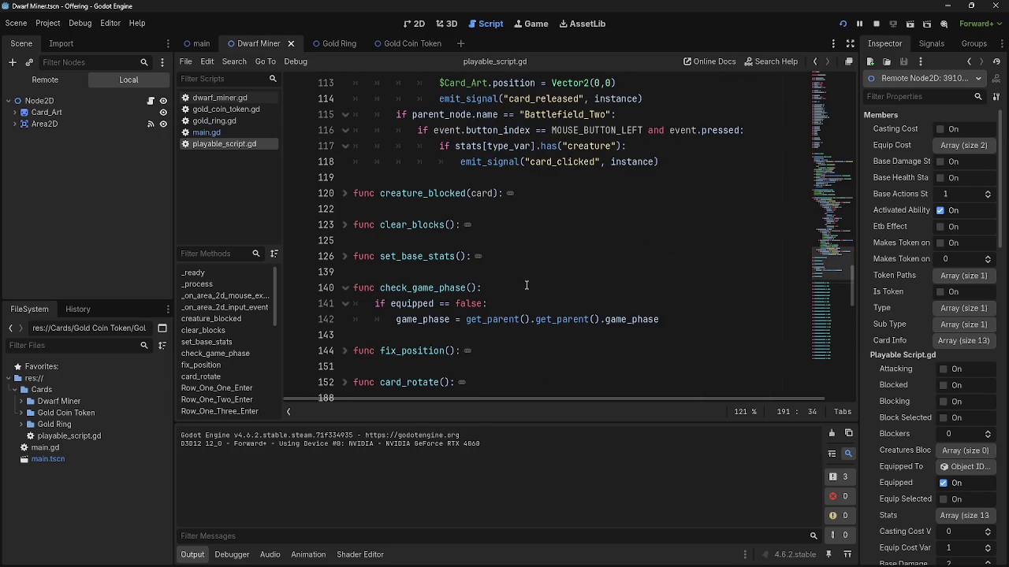
Peek inside the set_base_stats and clear_blocks functions.
left_click(511, 277)
left_click(508, 300)
left_click(347, 256)
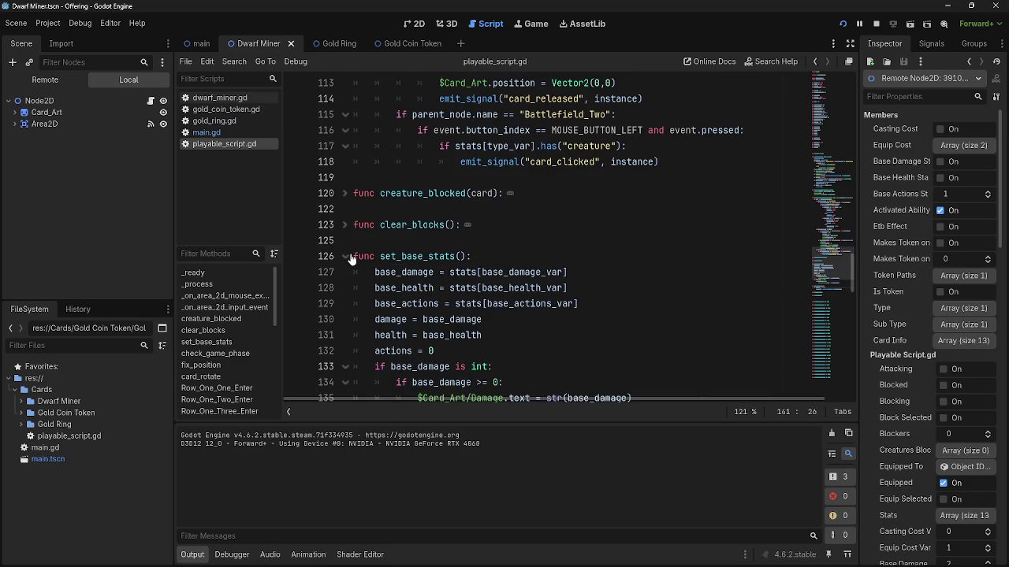
left_click(347, 256)
left_click(347, 225)
left_click(346, 224)
Read creature_blocked appending to creatures_blocking and clear_blocks resetting that list.
left_click(354, 194)
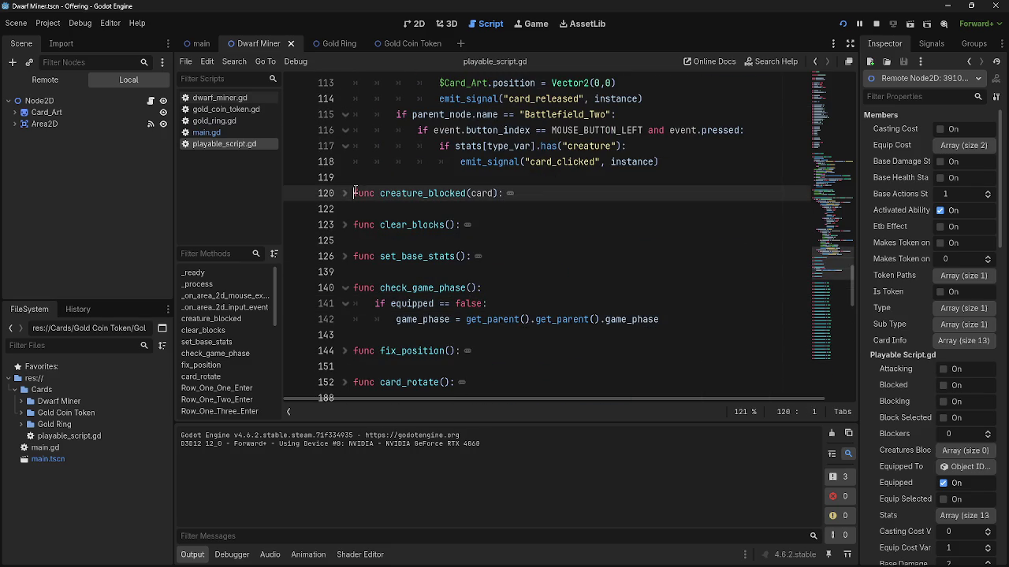
left_click(345, 193)
left_click(345, 193)
left_click(345, 225)
left_click(345, 224)
left_click(344, 193)
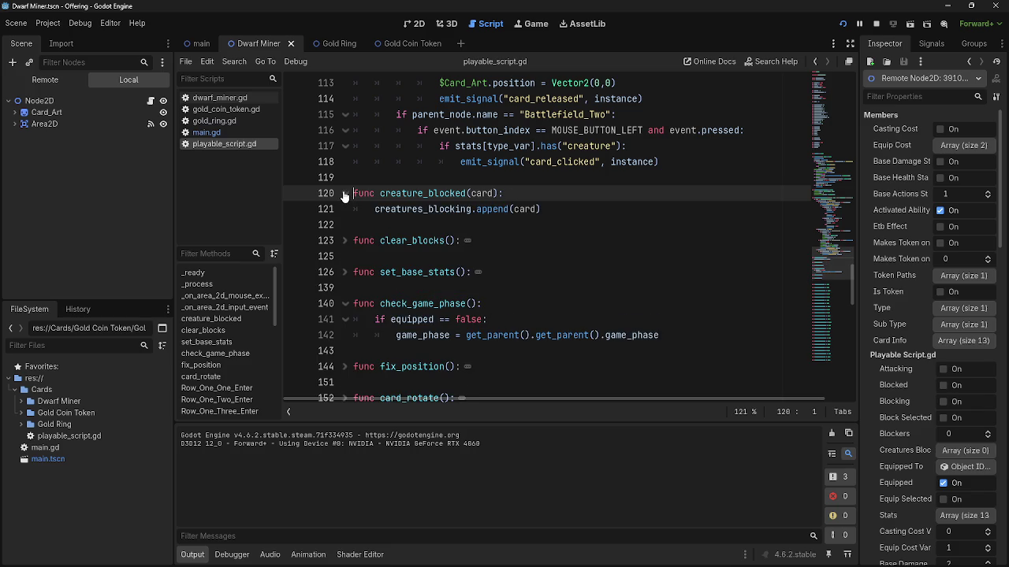
left_click(344, 193)
left_click(344, 225)
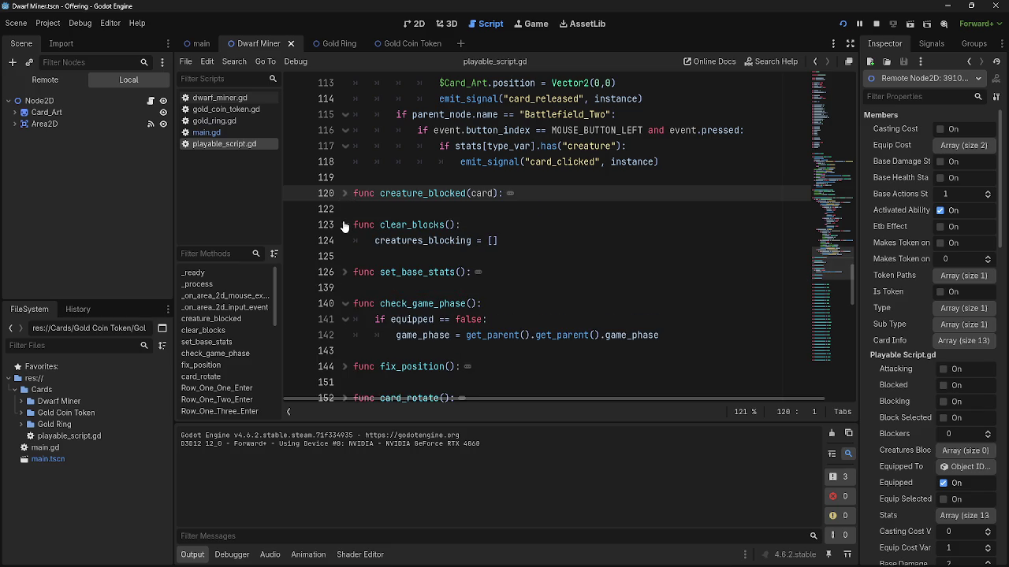
left_click(344, 224)
left_click(345, 194)
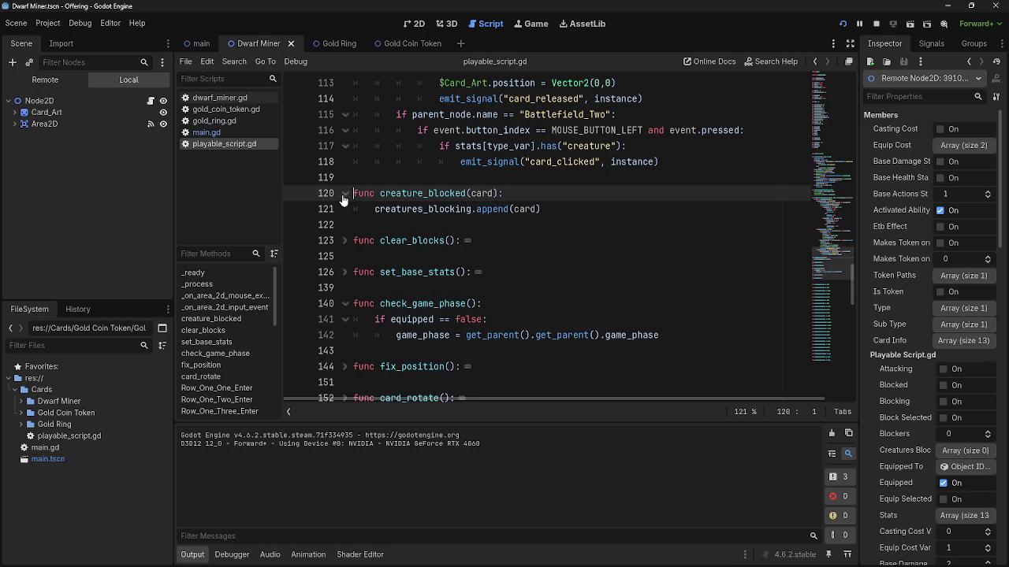
left_click(345, 193)
left_click(418, 209)
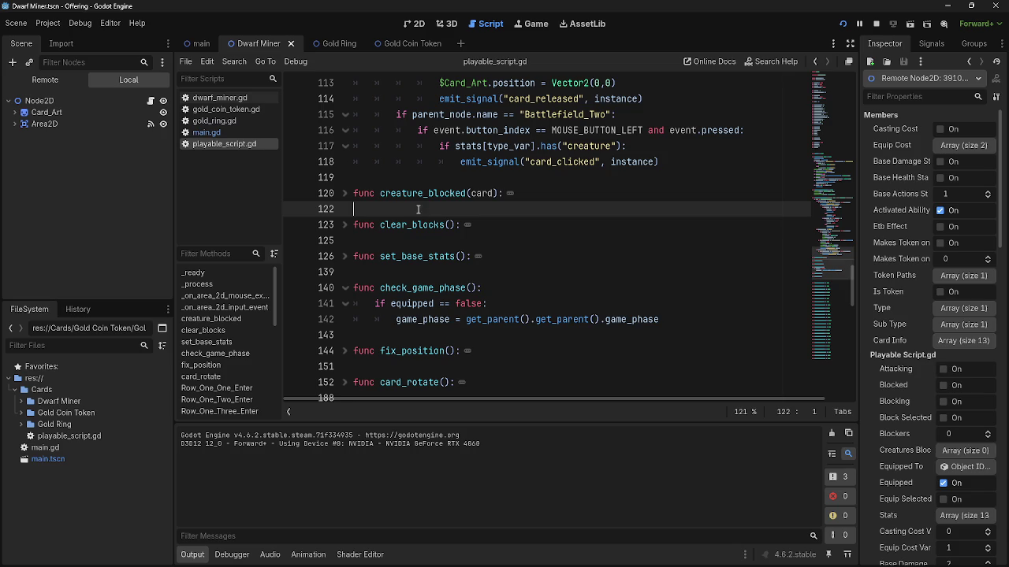
scroll(354, 202, "up", 4)
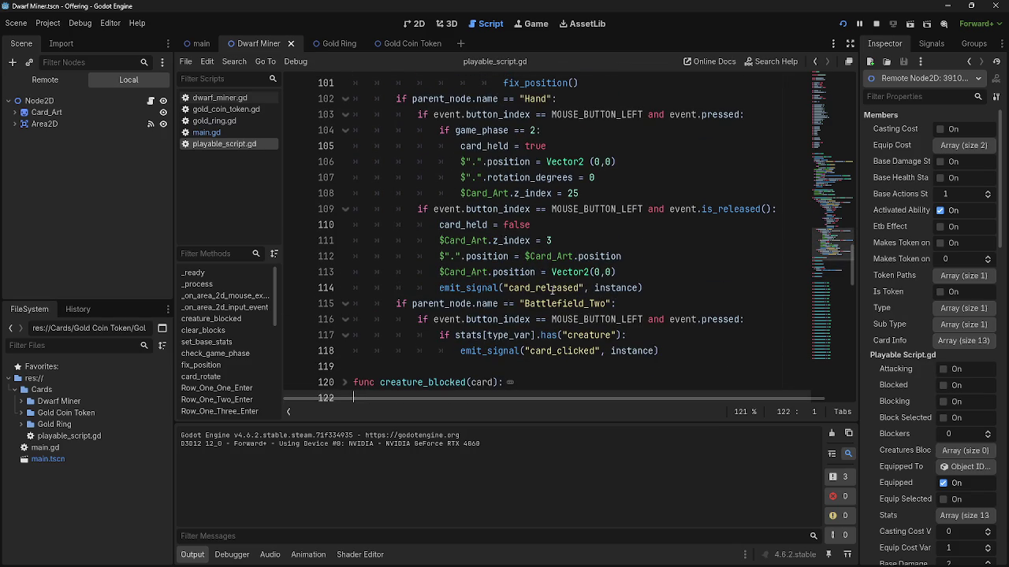
Read the event.pressed click handling on lines 83–86 of _on_area_2d_input_event.
scroll(552, 289, "up", 8)
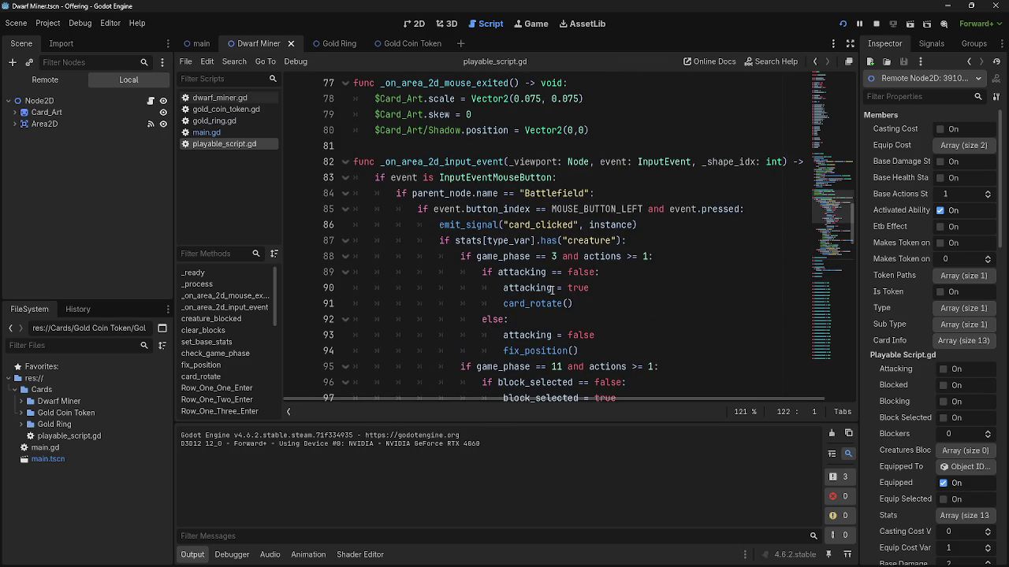
left_click(621, 180)
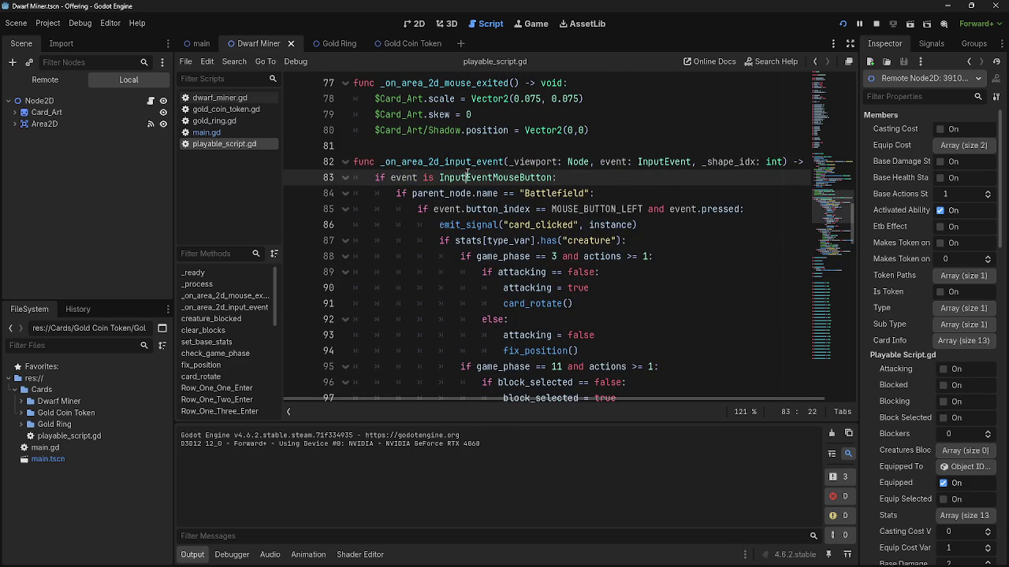
left_click(473, 194)
left_click(477, 209)
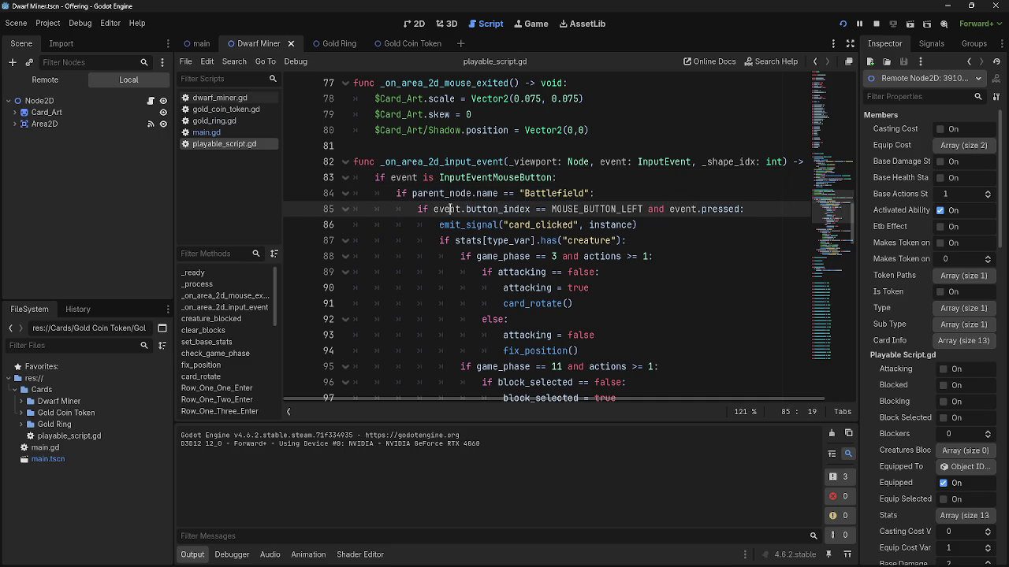
left_click(713, 209)
double_click(713, 208)
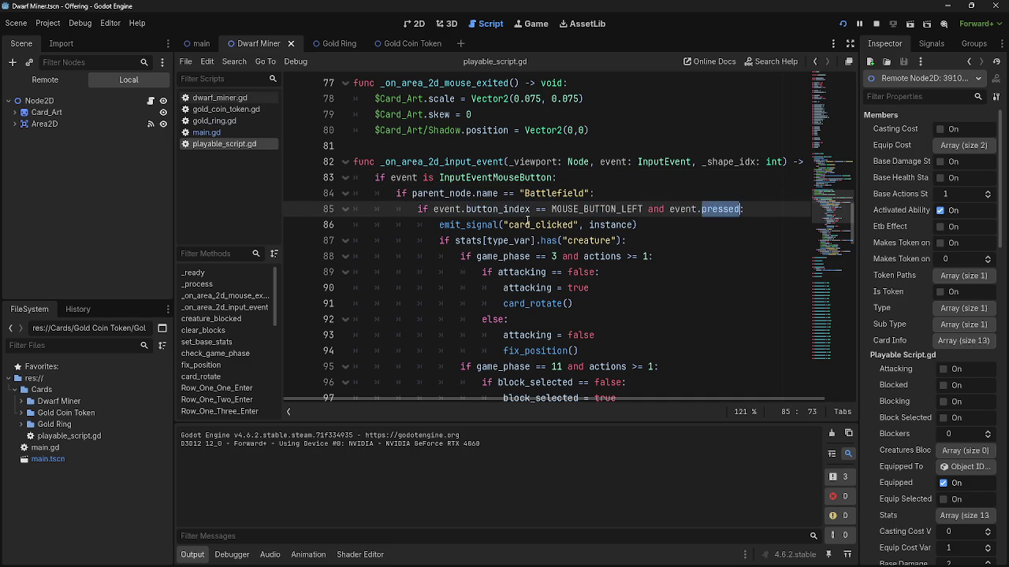
double_click(527, 220)
double_click(599, 225)
left_click(669, 229)
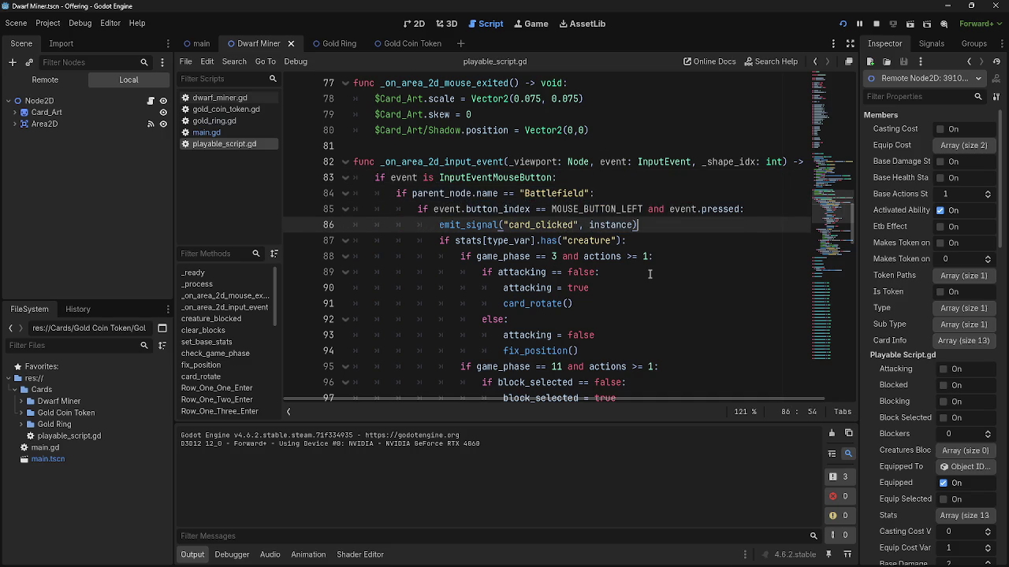
Check the $Card_Art z_index line 111 for releases, then return to main.gd.
scroll(650, 274, "down", 6)
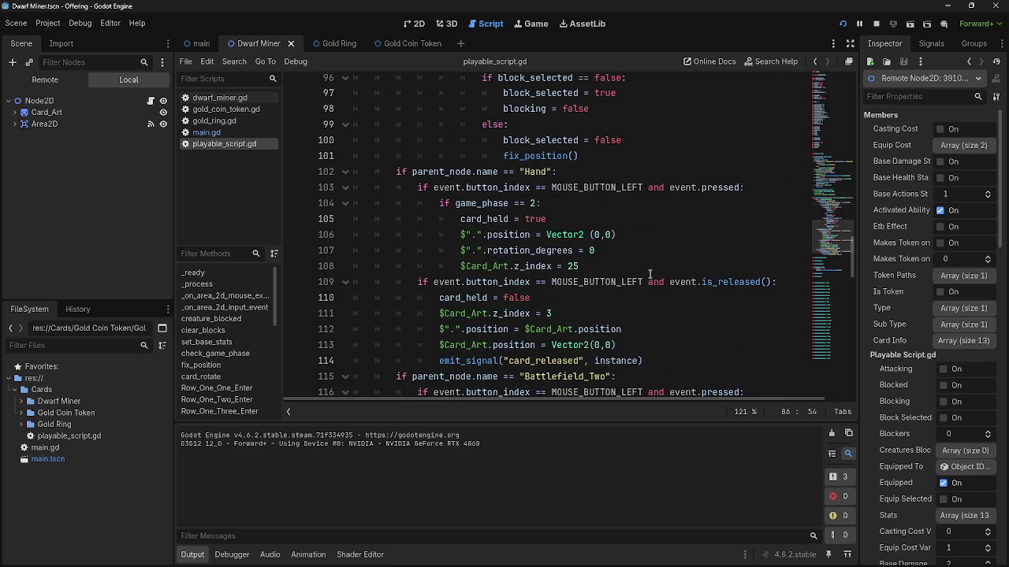
scroll(651, 274, "down", 4)
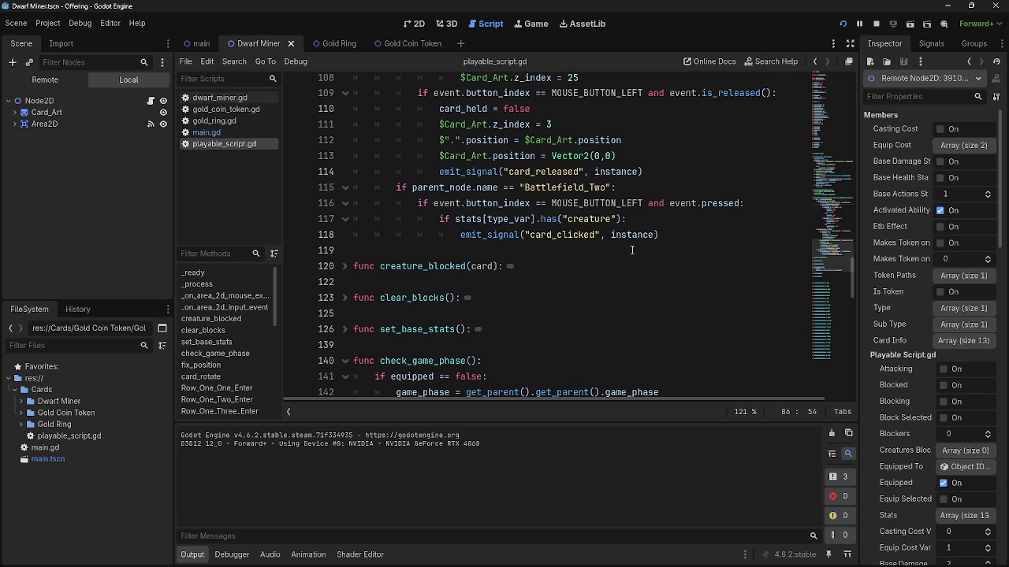
scroll(631, 250, "up", 3)
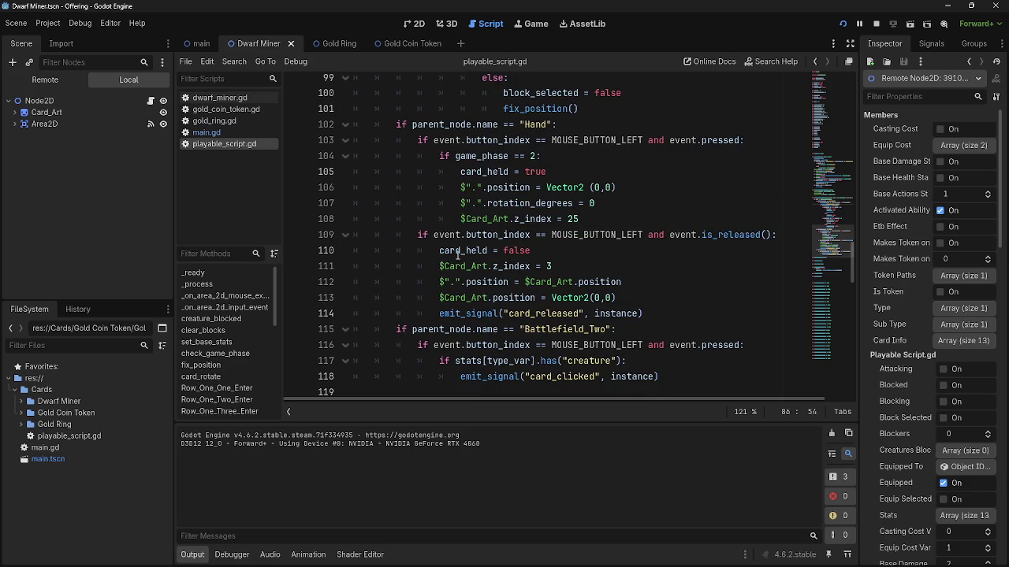
left_click(560, 250)
double_click(465, 266)
left_click(439, 266)
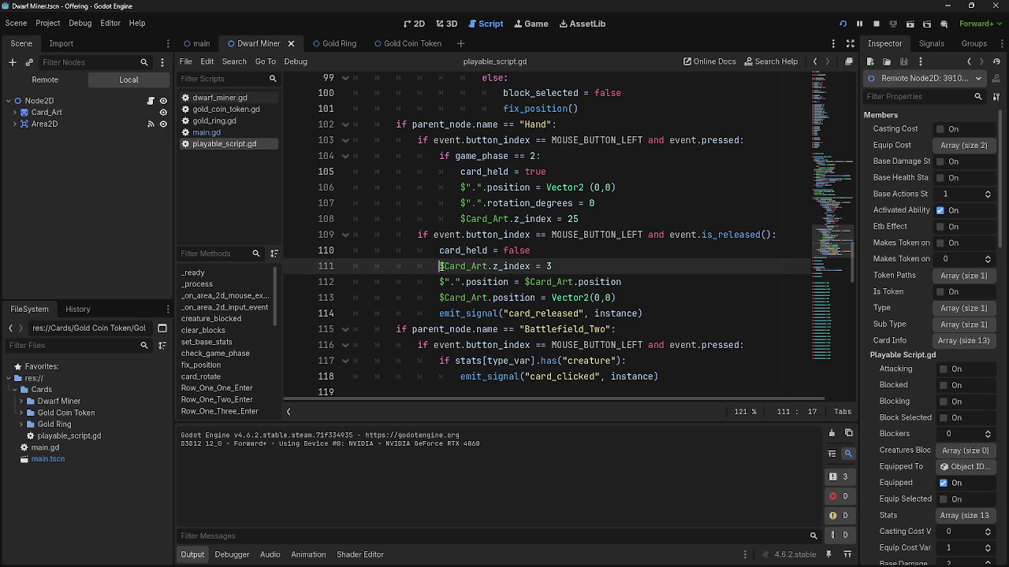
left_click(556, 266)
left_click(247, 133)
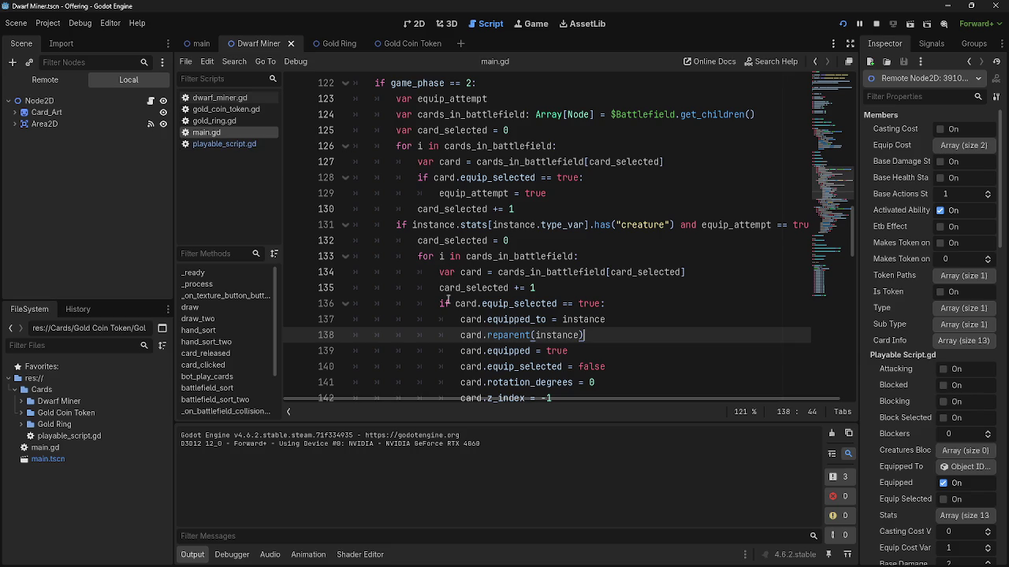
double_click(497, 336)
left_click(508, 337)
left_click(635, 338)
scroll(635, 338, "down", 2)
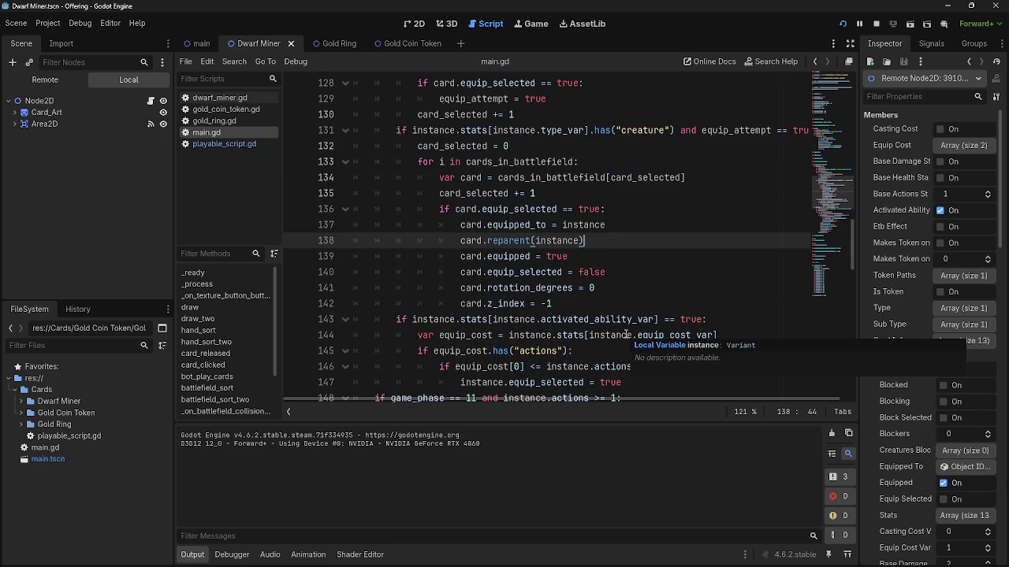
left_click(202, 143)
left_click(202, 134)
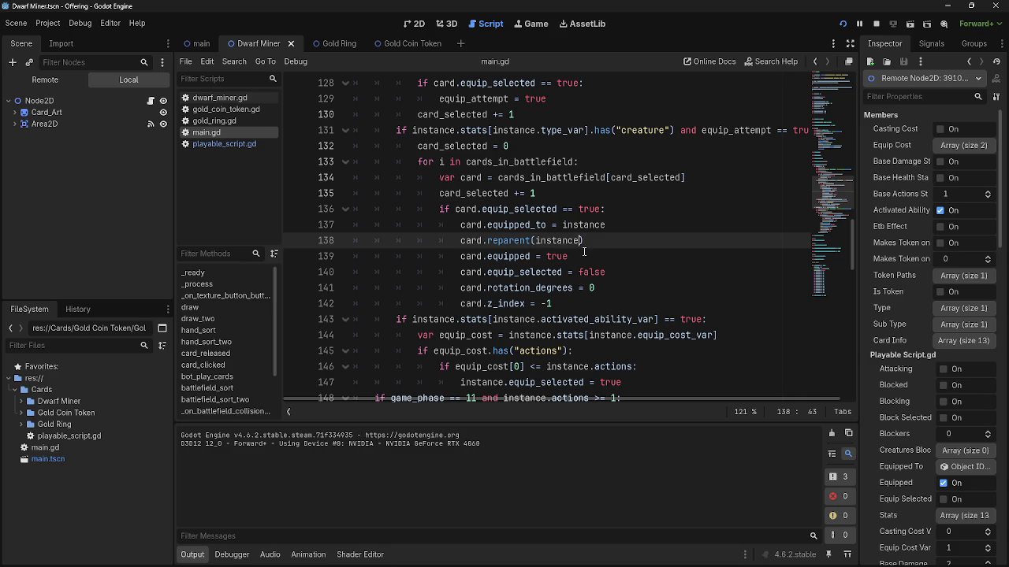
key("alt+Tab")
key("Escape")
Drag the Card_Art node into line 138 so it reads card.reparent($Card_Art), then run the game.
left_click(15, 113)
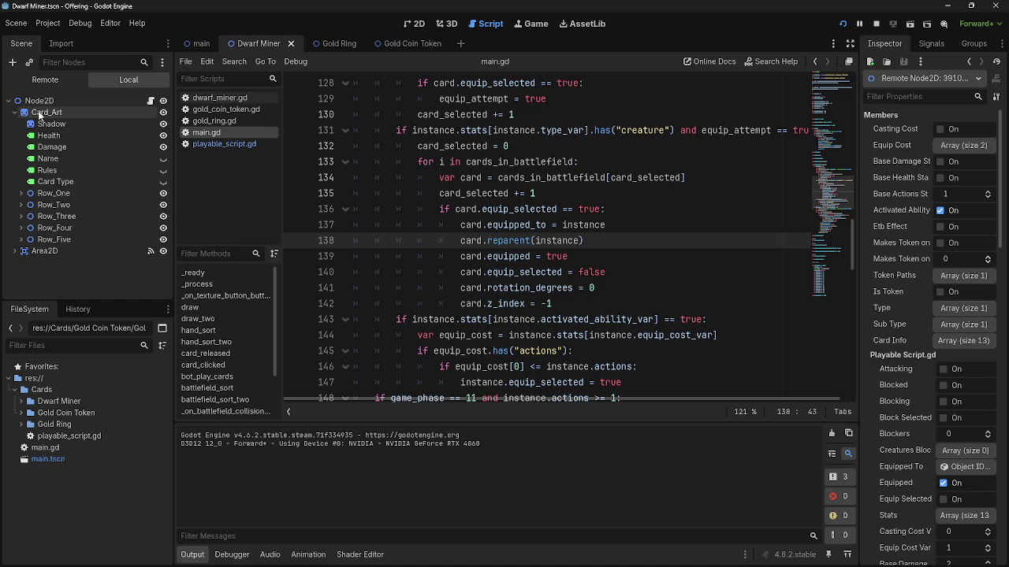
mouse_move(40, 114)
left_mouse_down()
mouse_move(622, 260)
mouse_move(581, 240)
left_mouse_up()
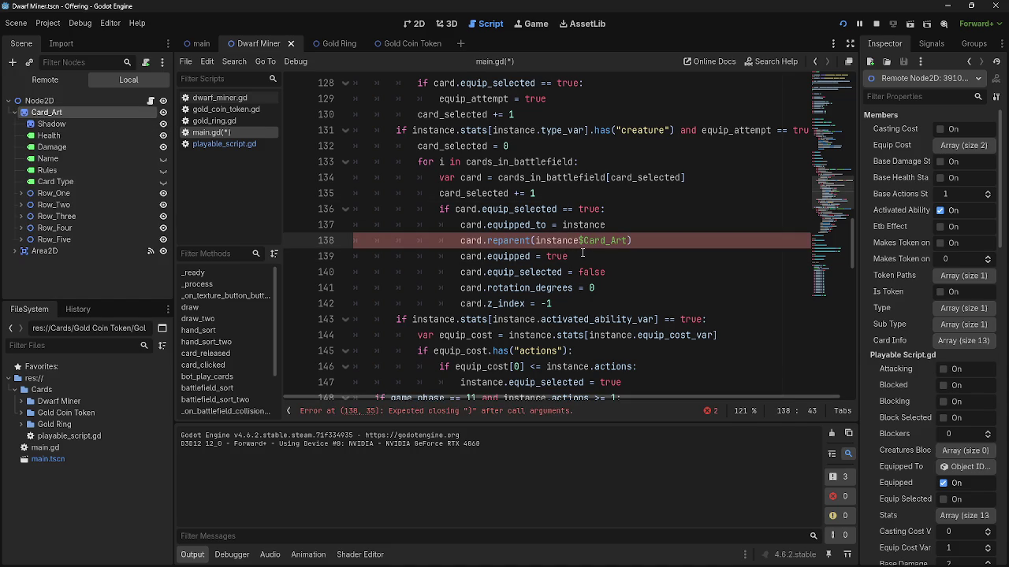
type(".")
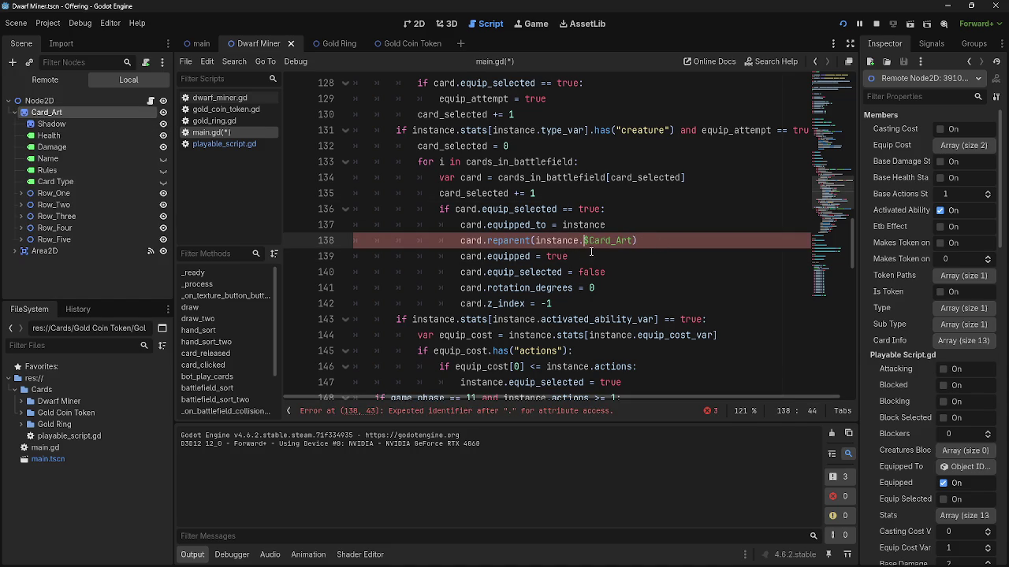
key("BackSpace")
key("BackSpace")
key("BackSpace")
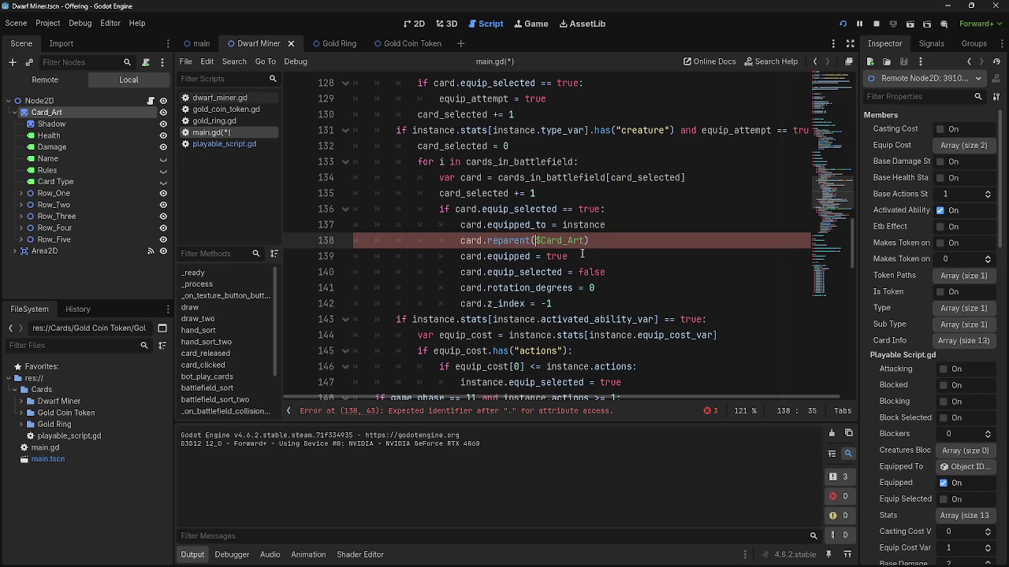
left_click(593, 242)
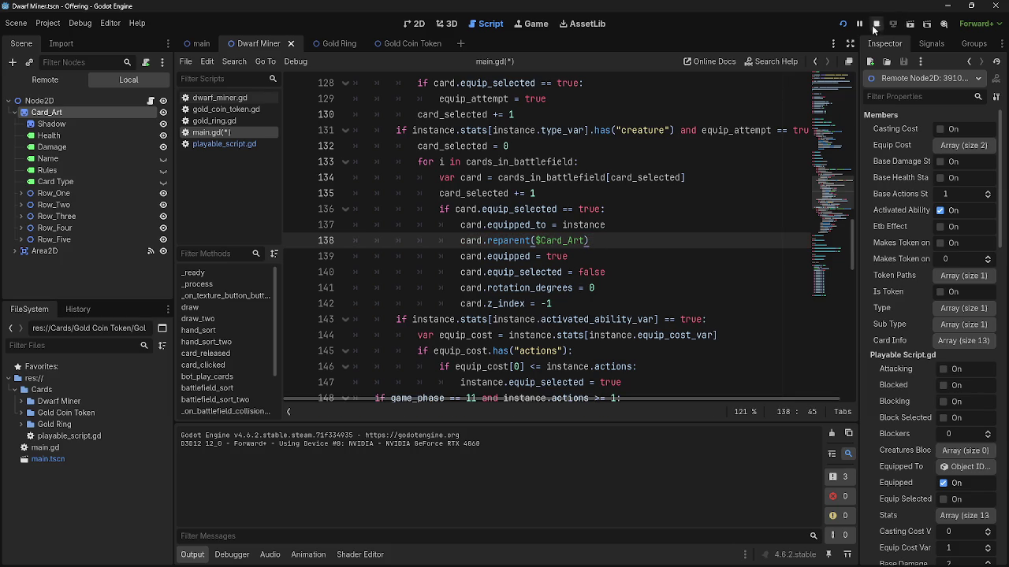
left_click(873, 27)
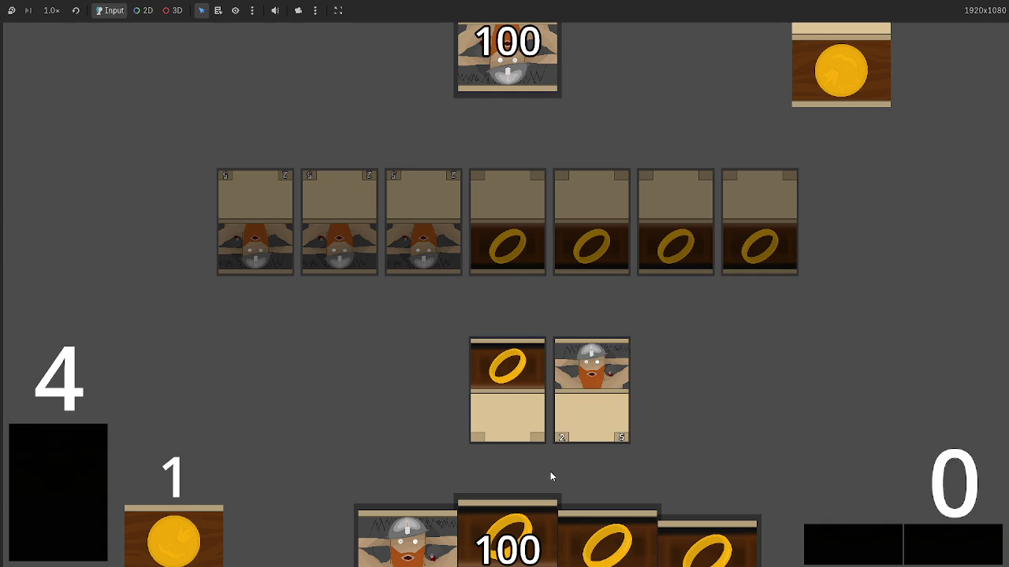
Click the ring card to equip it on the dwarf, then switch back to the Godot editor.
left_click(512, 380)
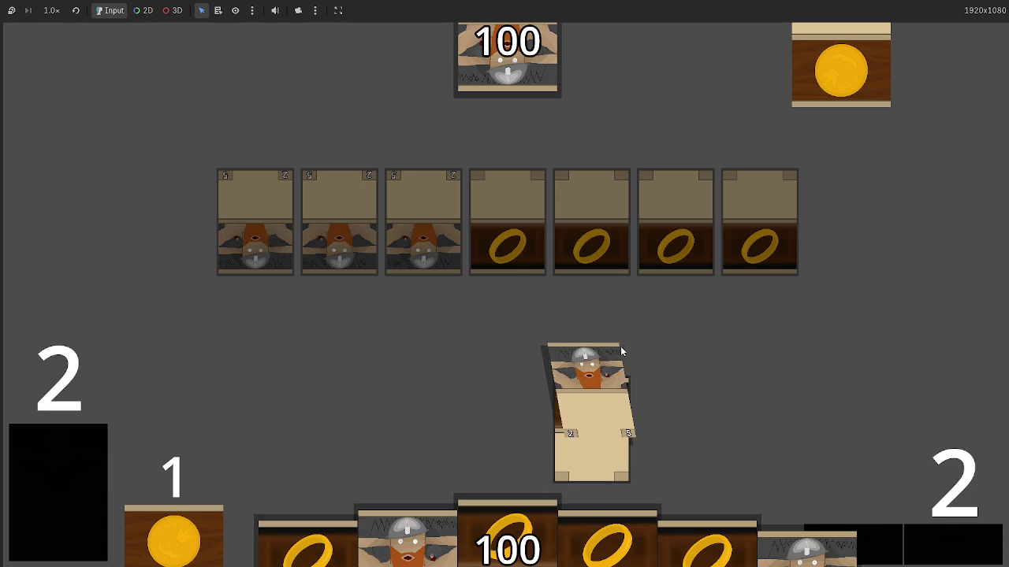
key("alt+Tab")
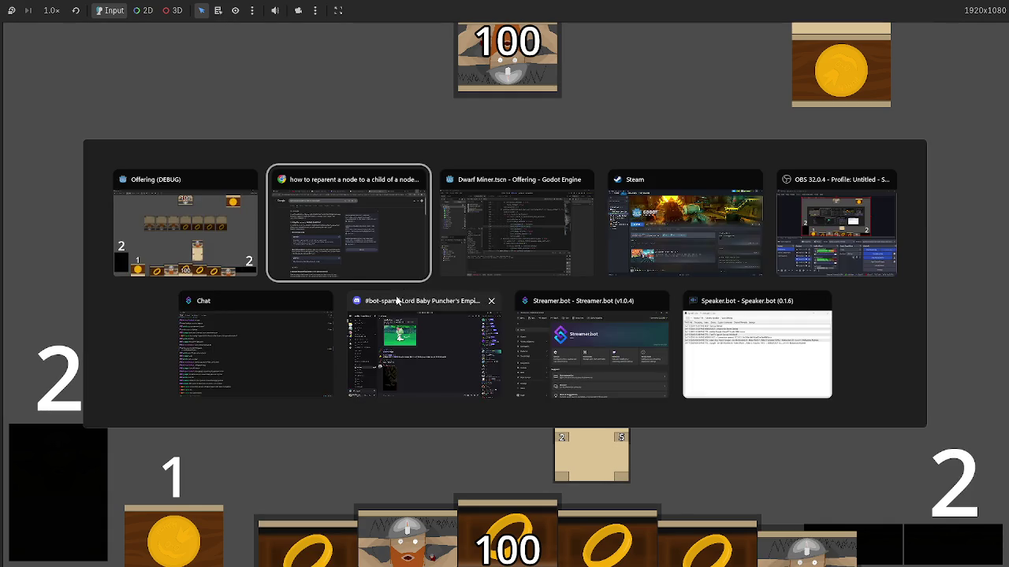
key("Escape")
key("alt+Tab")
key("Escape")
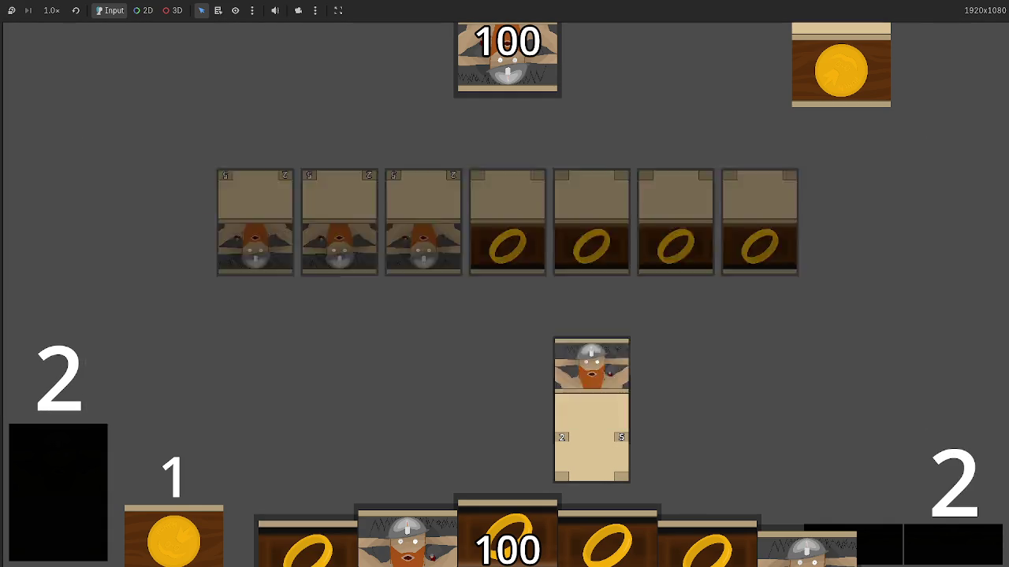
key("alt+Tab")
key("alt+Tab")
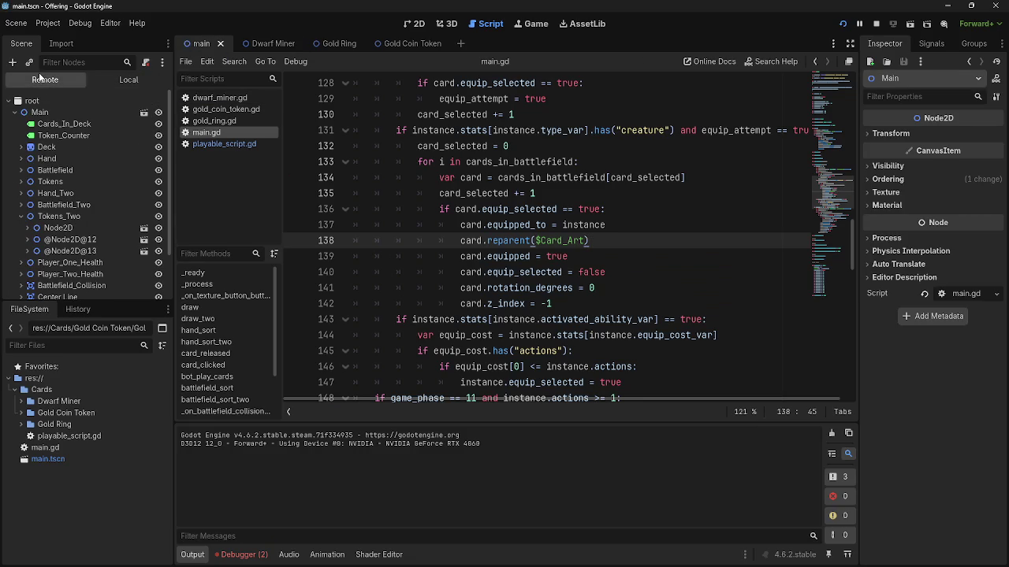
Inspect the live Battlefield cards, then delete the $Card_Art argument from the reparent call.
left_click(21, 171)
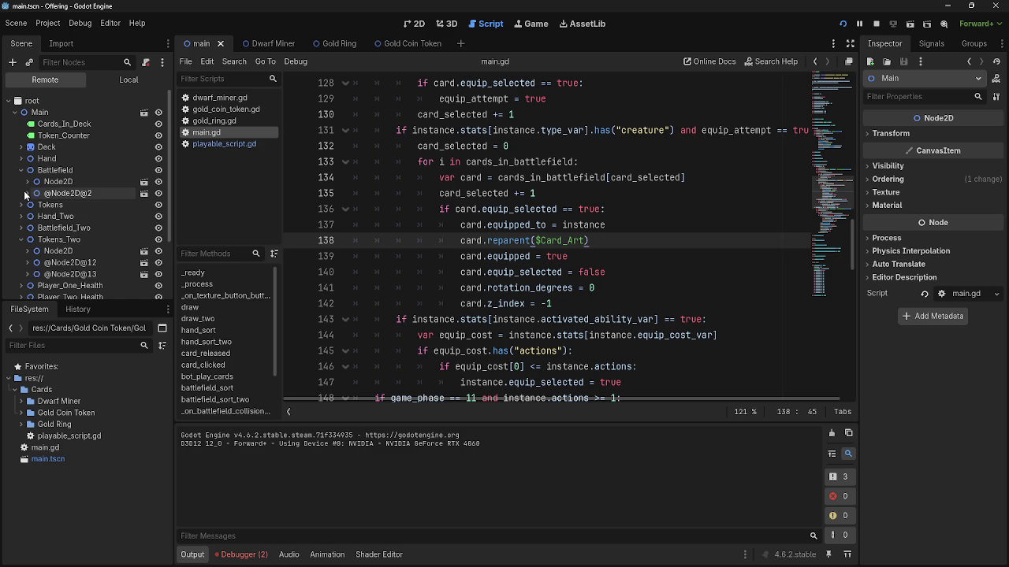
left_click(22, 171)
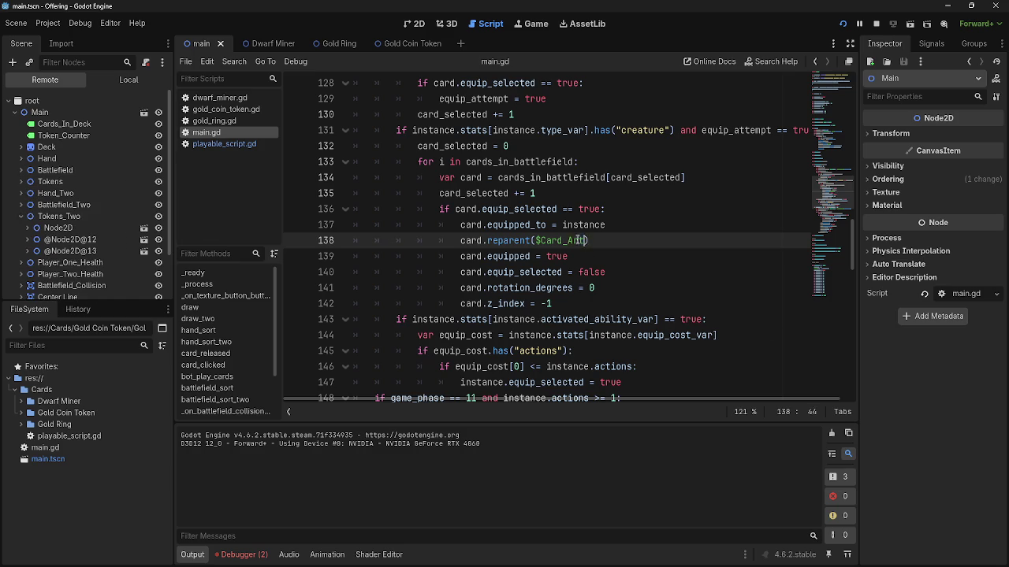
left_click_drag(584, 240, 535, 241)
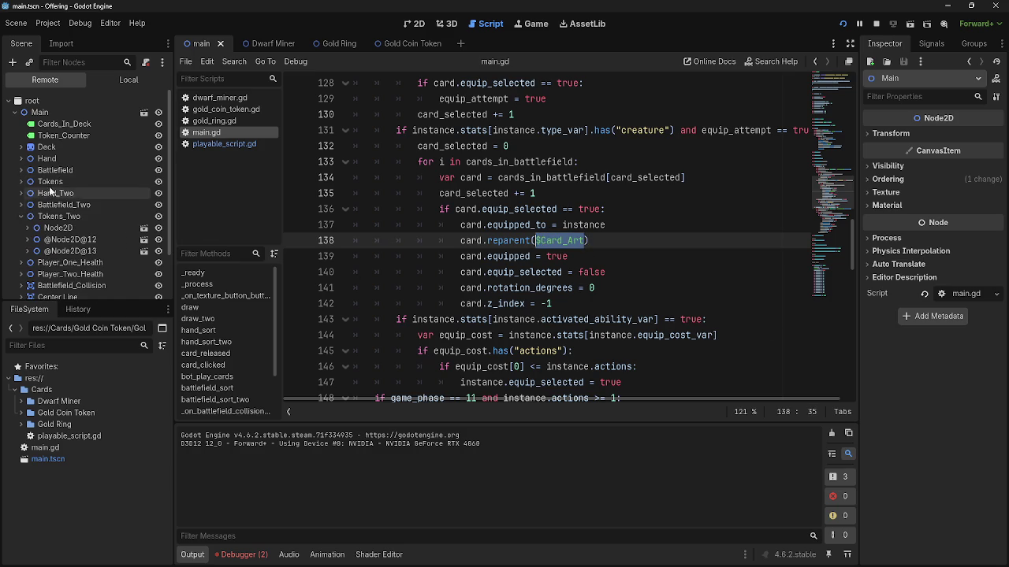
left_click(536, 240)
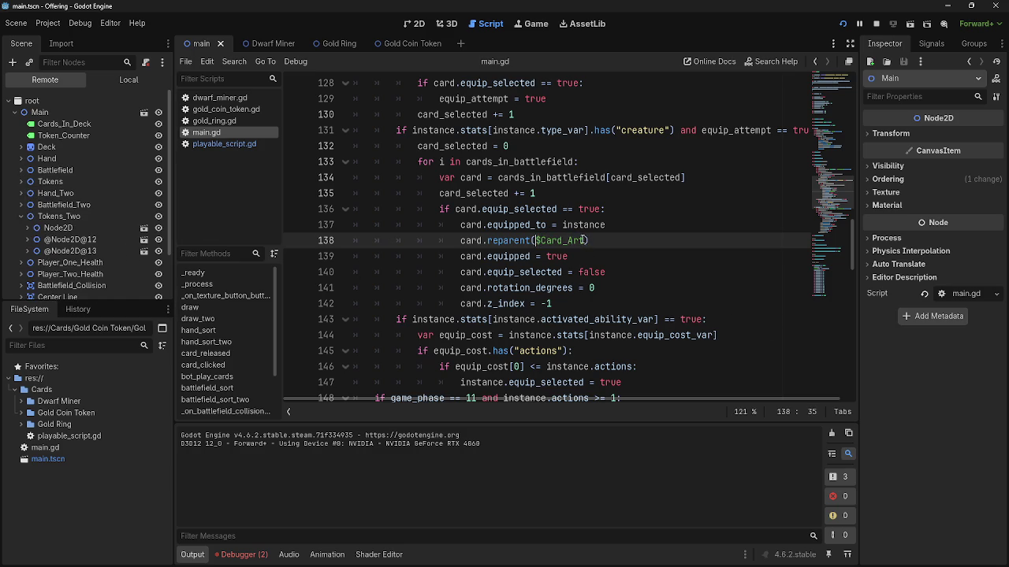
left_click_drag(587, 240, 536, 240)
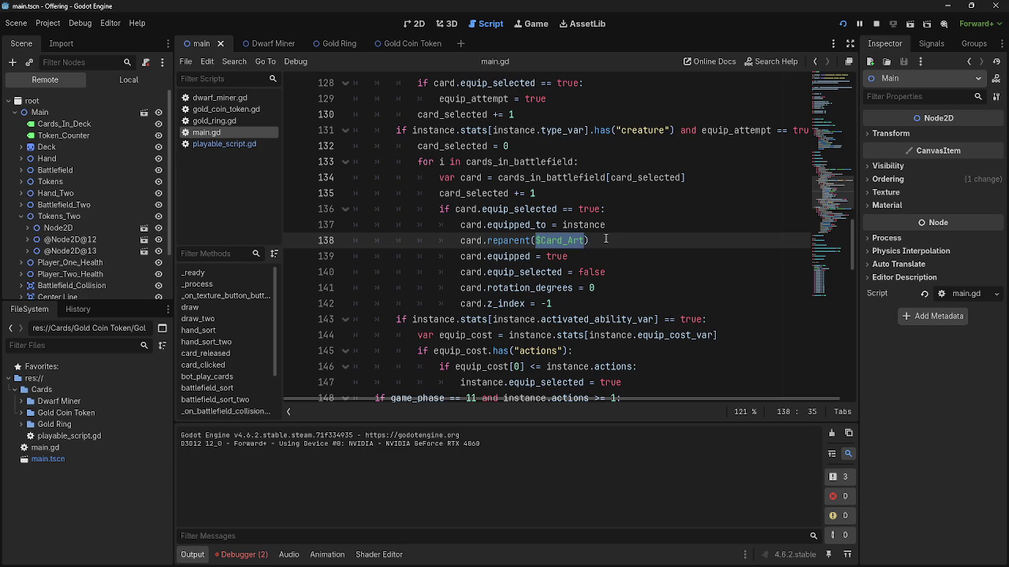
key("BackSpace")
key("Right")
key("alt+Tab")
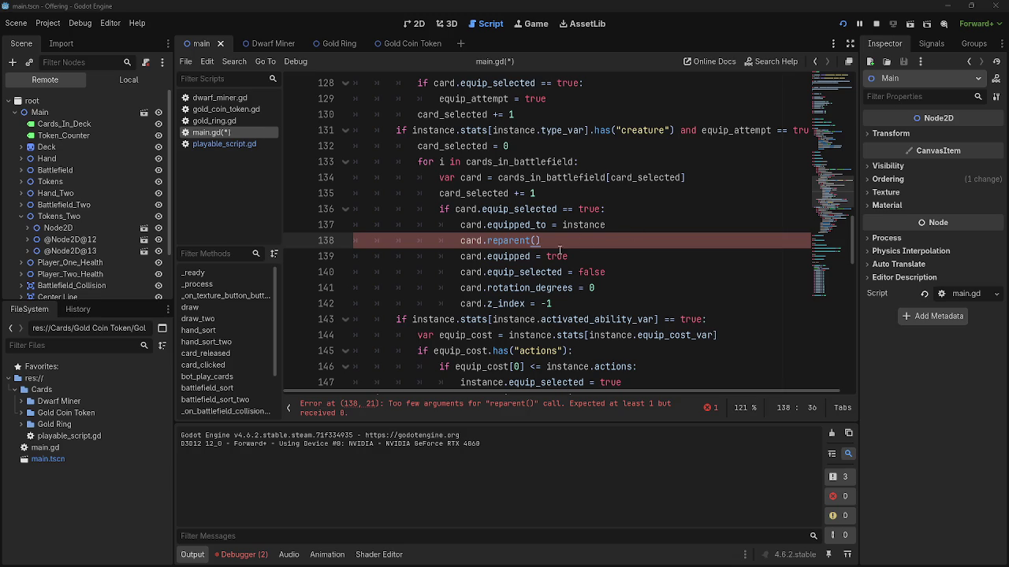
Delete the whole card.reparent line 138 from main.gd's equip loop.
left_click(536, 240)
scroll(593, 309, "up", 20)
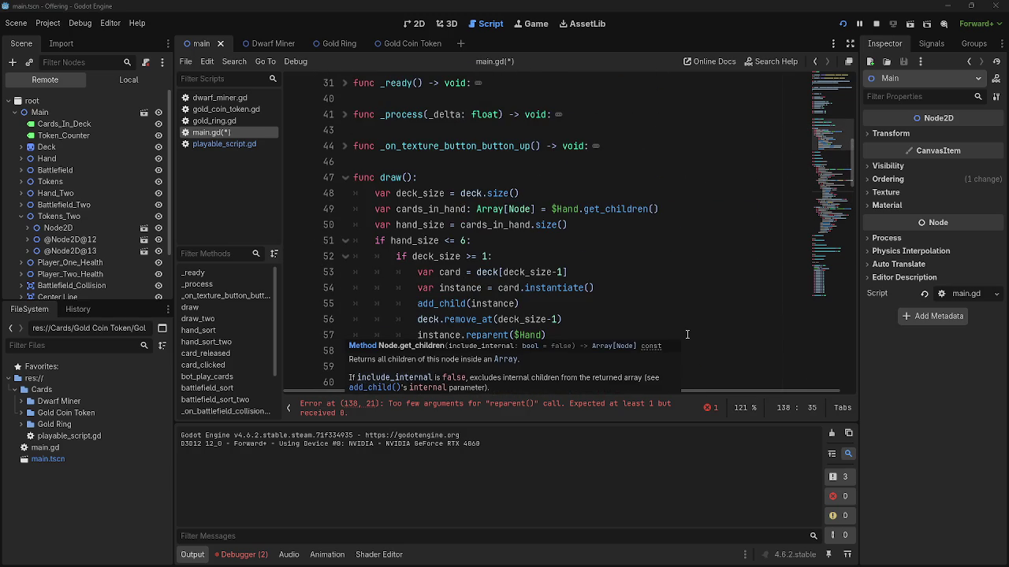
scroll(681, 319, "down", 20)
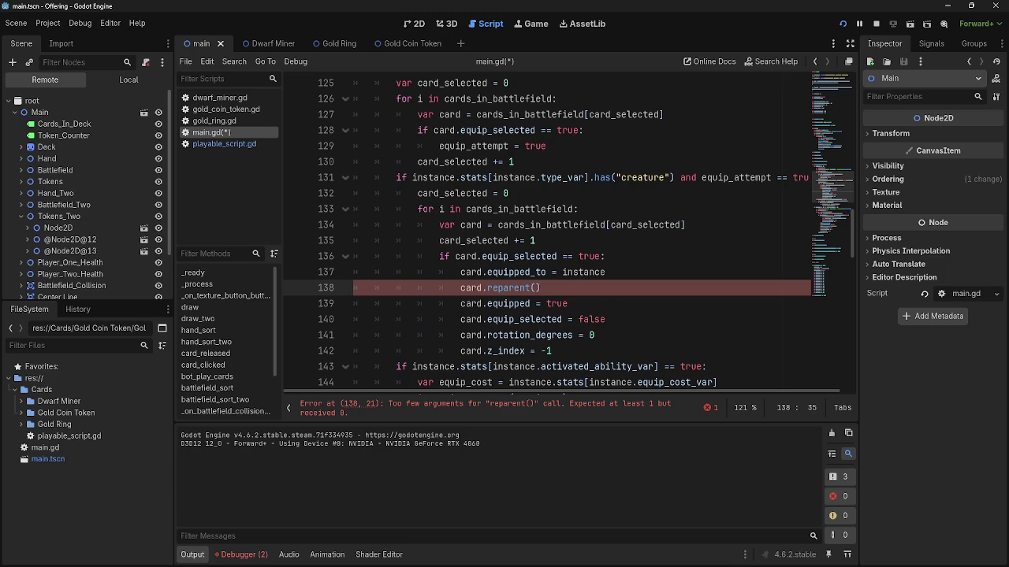
left_click_drag(543, 288, 352, 287)
key("BackSpace")
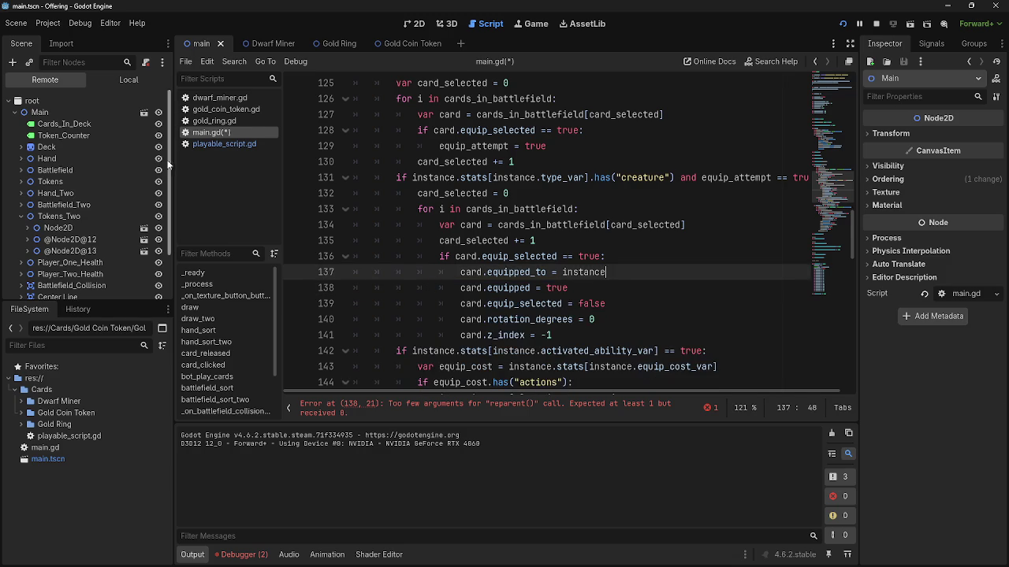
Remove 'if equipped == false:' from check_game_phase in playable_script.gd, return to main.gd, and stop the game.
left_click(224, 144)
scroll(521, 295, "down", 6)
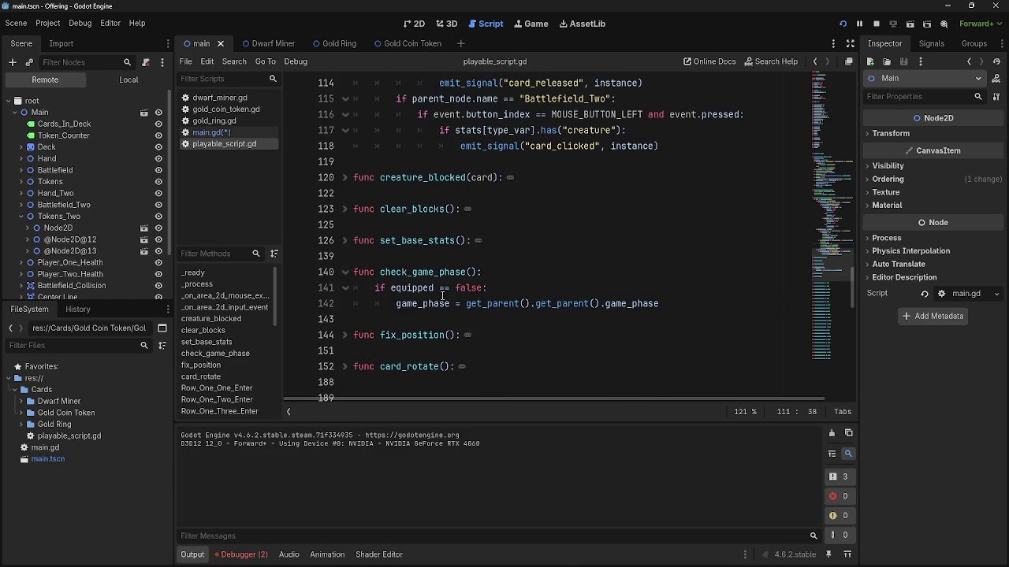
left_click_drag(485, 288, 353, 288)
key("BackSpace")
key("BackSpace")
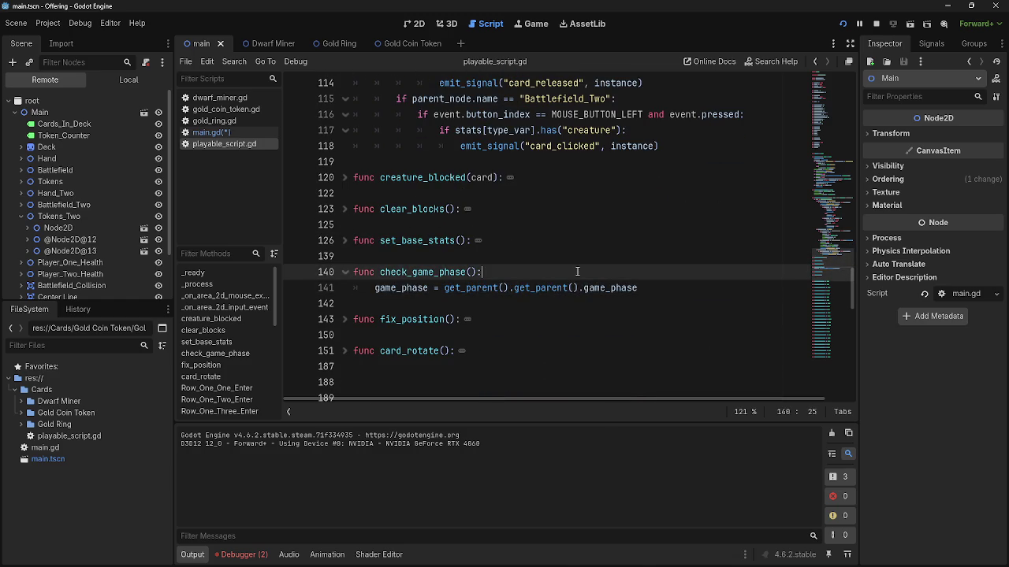
scroll(392, 288, "up", 6)
left_click(227, 133)
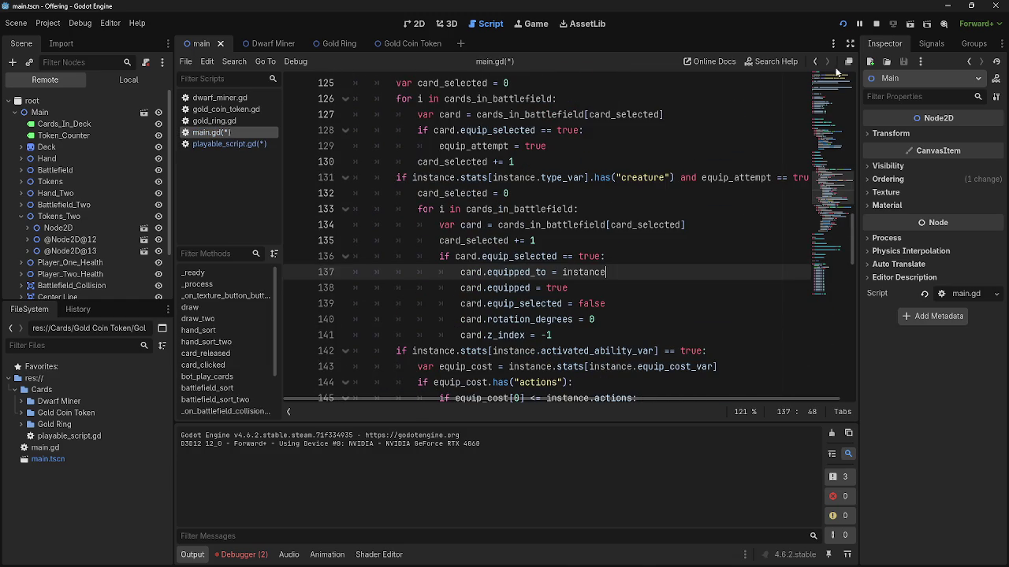
left_click(875, 26)
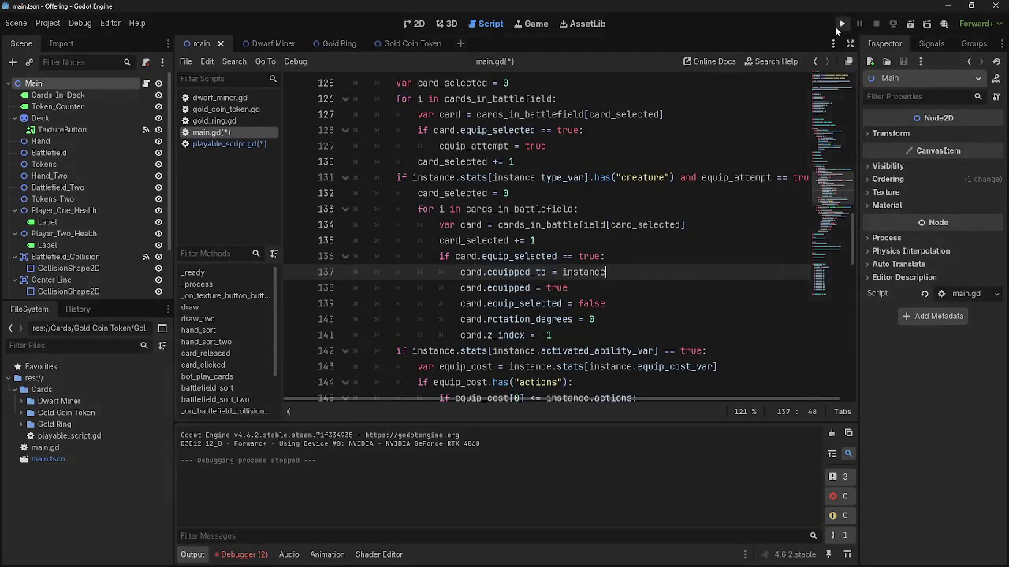
Relaunch the card game and play cards to see the dwarf layered over its equipped card.
left_click(842, 24)
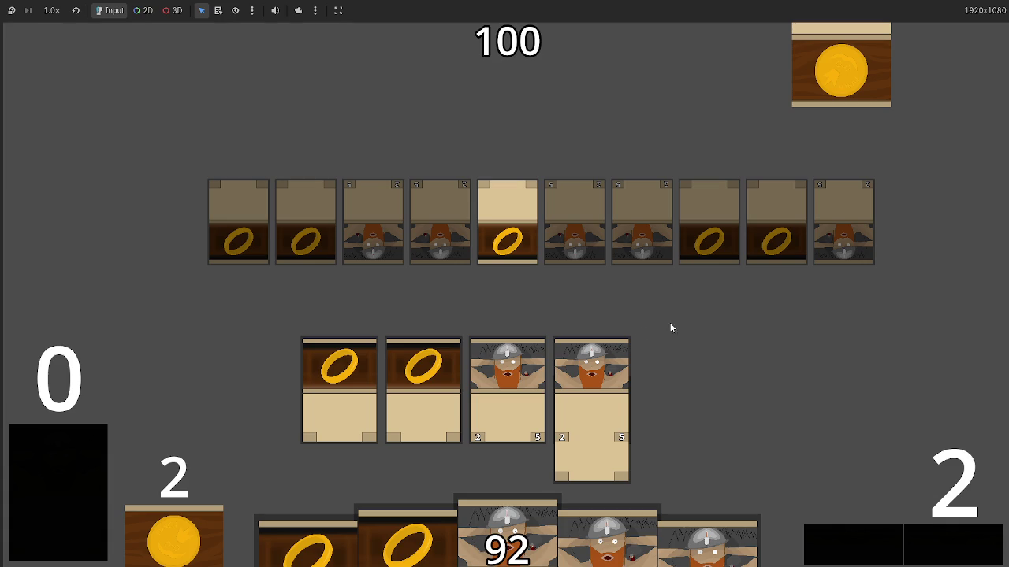
left_click(928, 540)
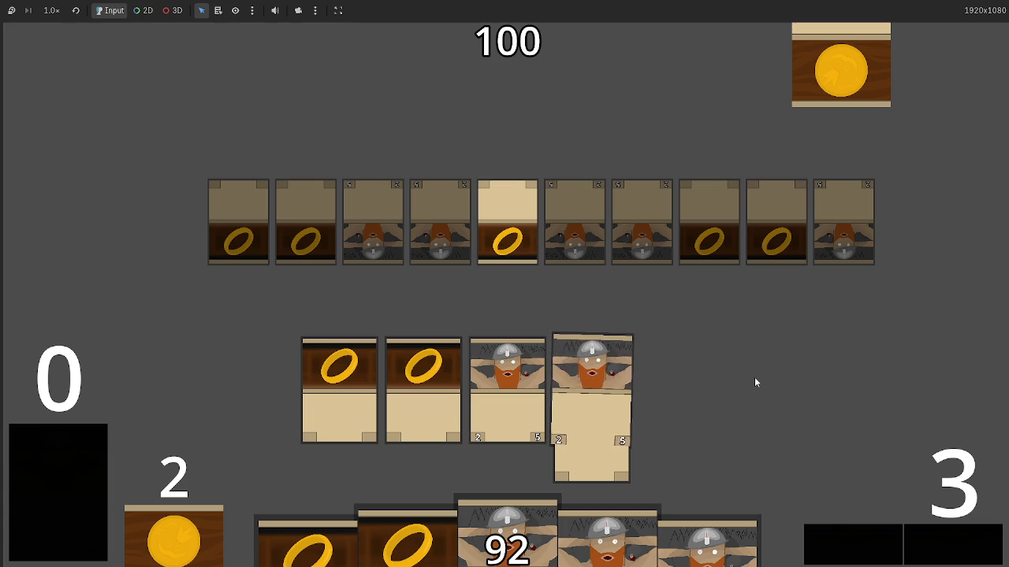
Stop the running game and open a new line inside the input handler's mouse button check.
key("F8")
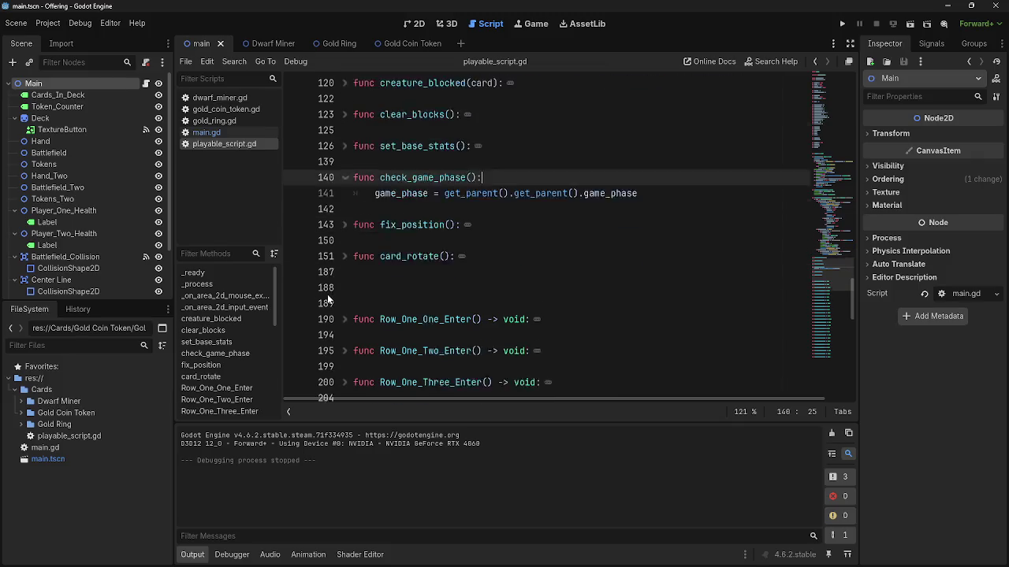
scroll(339, 265, "up", 3)
scroll(348, 275, "up", 10)
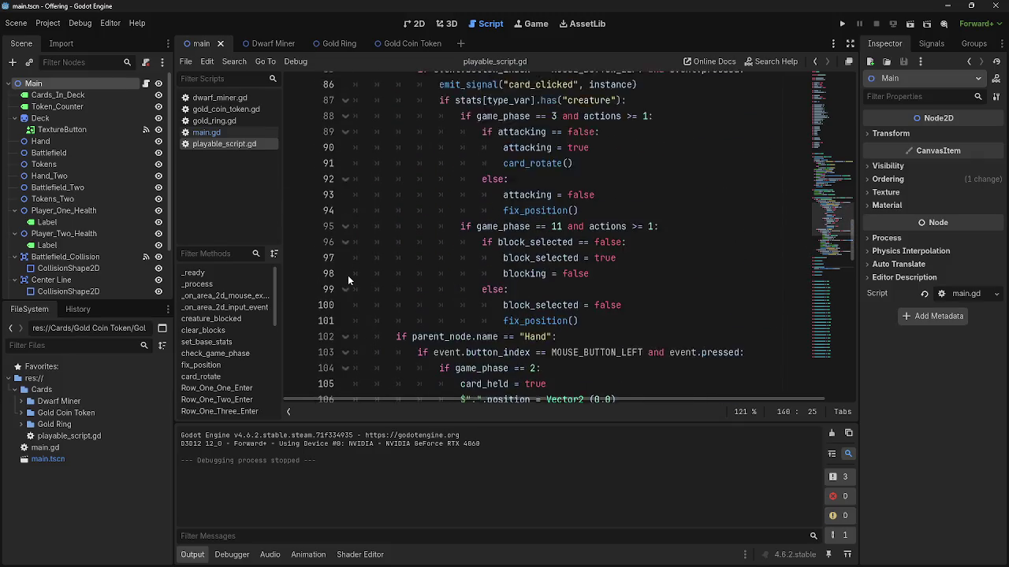
left_click(606, 277)
left_click(615, 262)
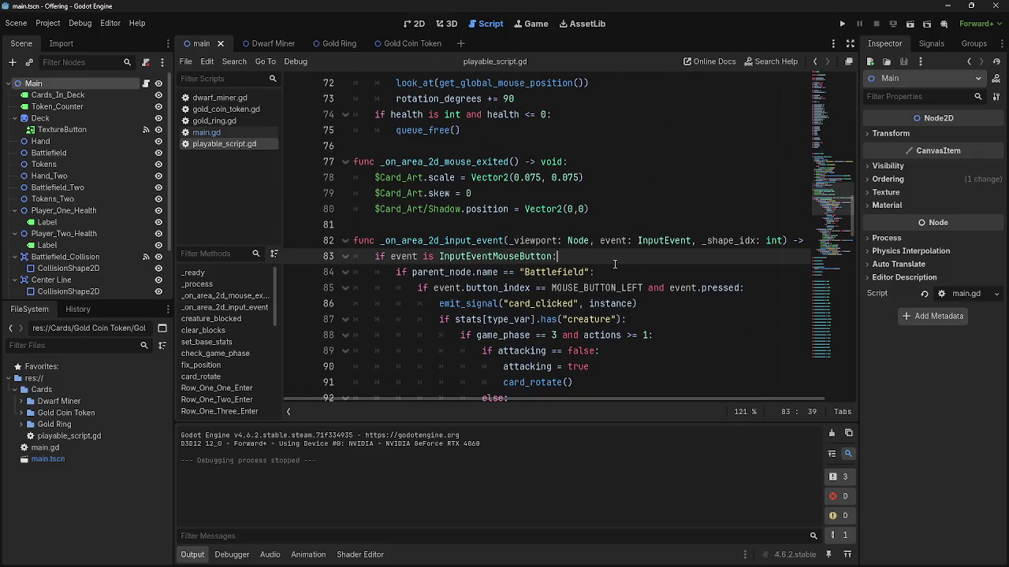
key("Return")
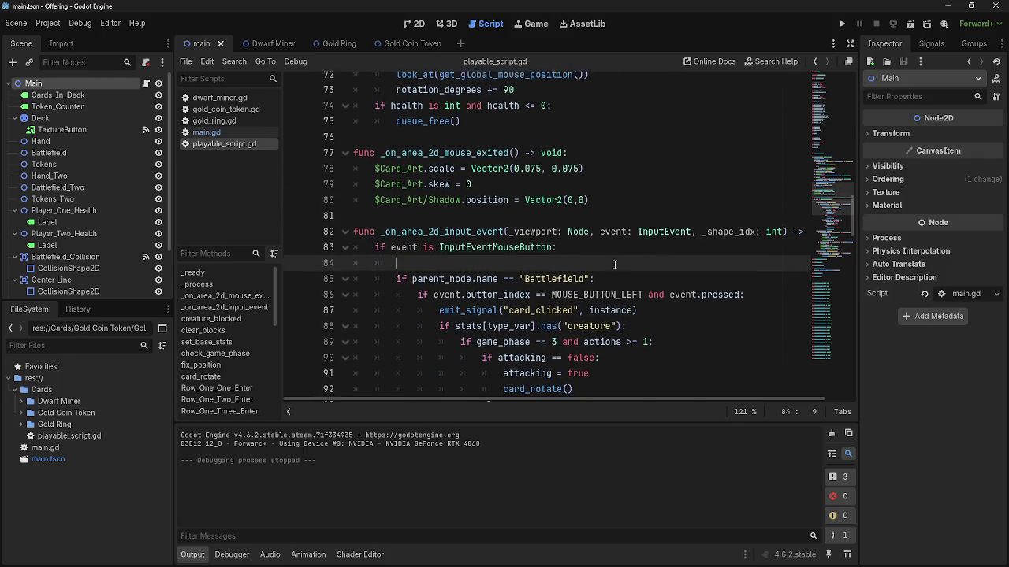
scroll(615, 265, "down", 7)
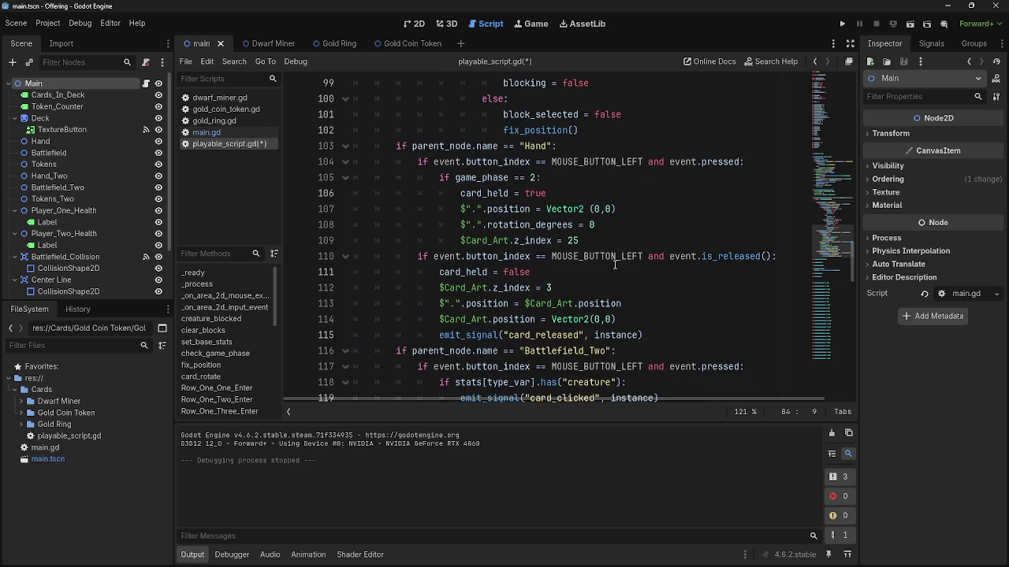
scroll(615, 265, "up", 8)
Add z_index = 25 inside the mouse button check.
left_click(606, 256)
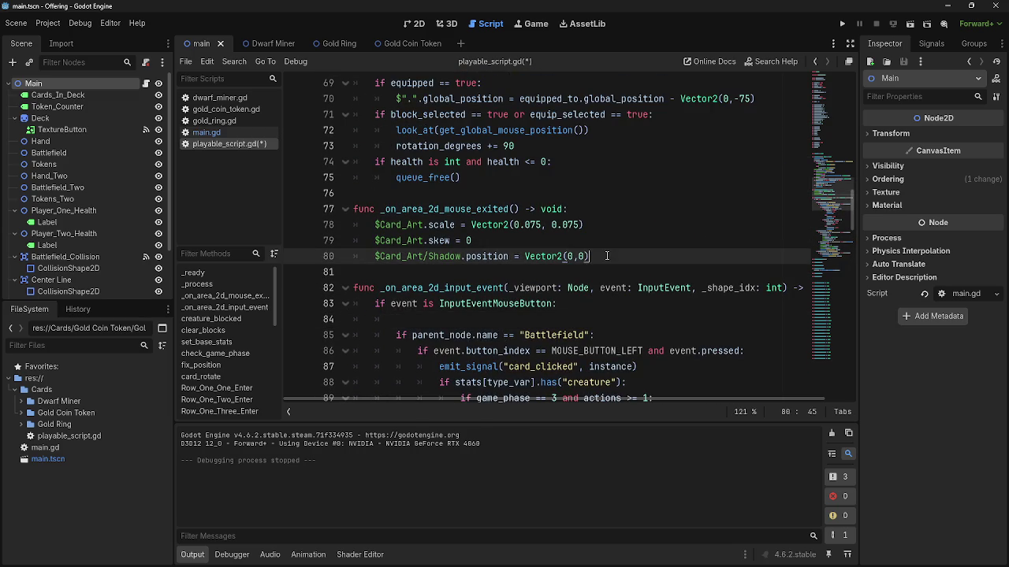
key("Return")
left_click(442, 329)
type("z")
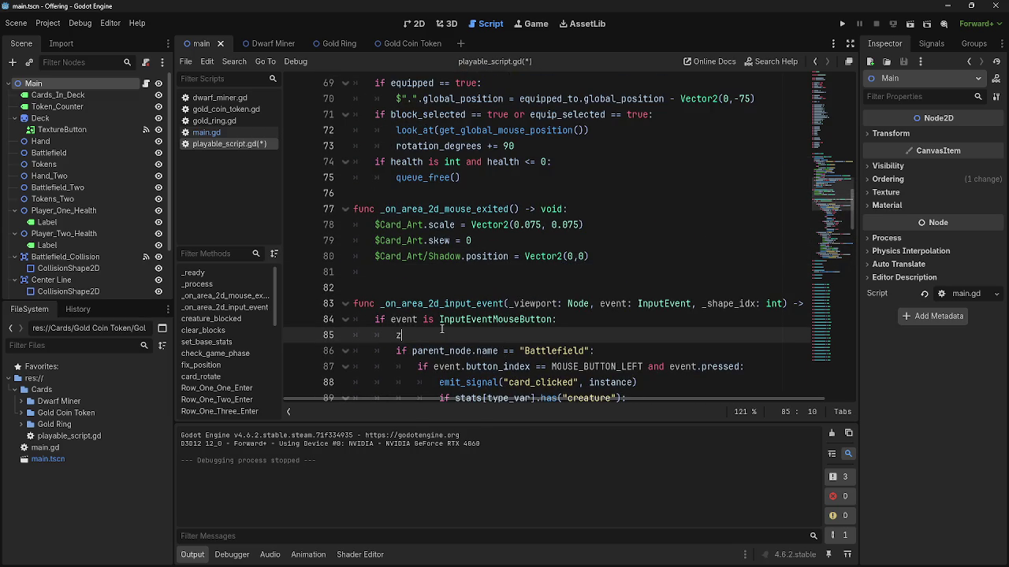
left_click(457, 240)
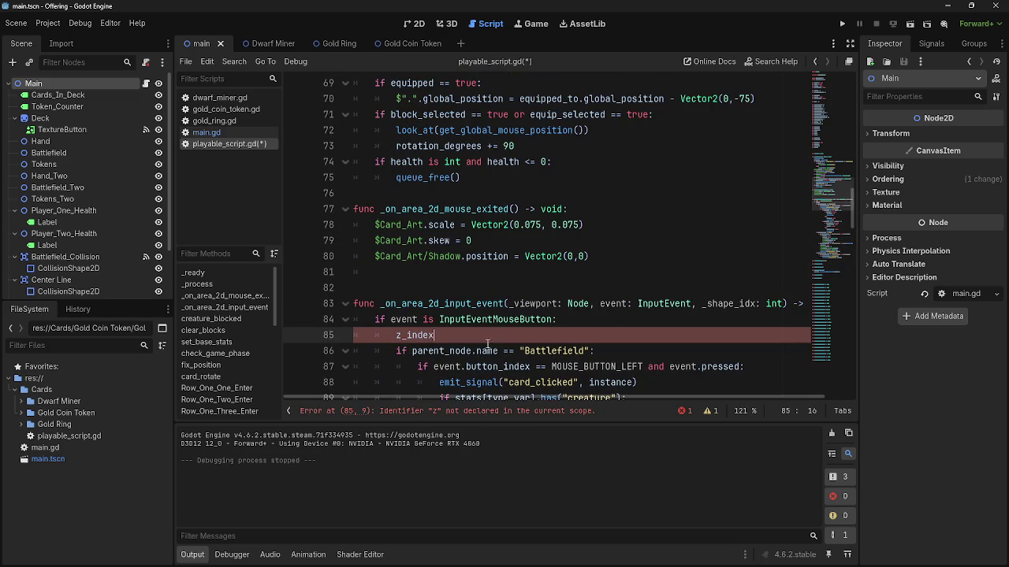
type("= ")
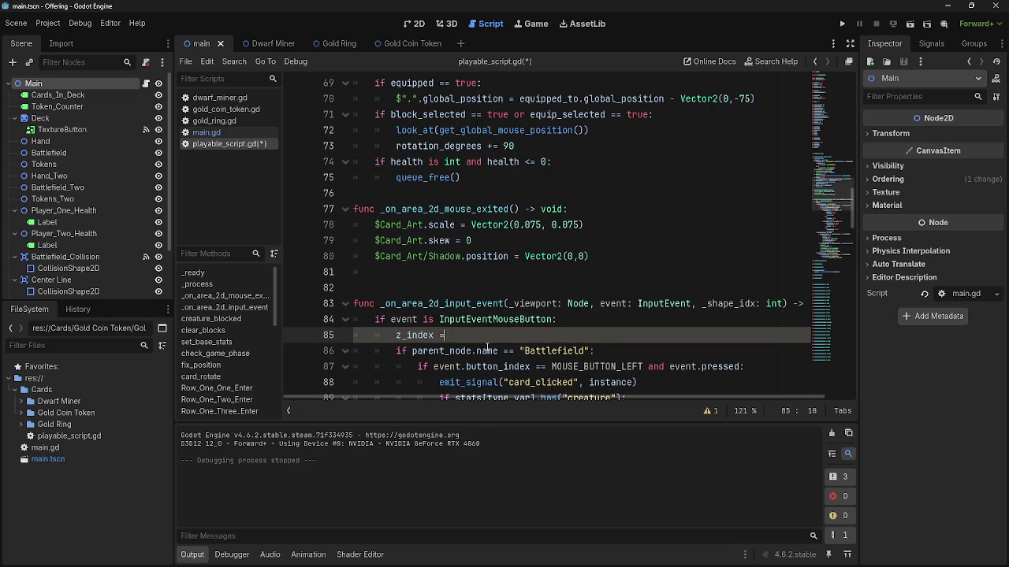
type("25")
Complete the stray z on line 81 into z_index, then switch to the Dwarf Miner scene.
left_click(459, 276)
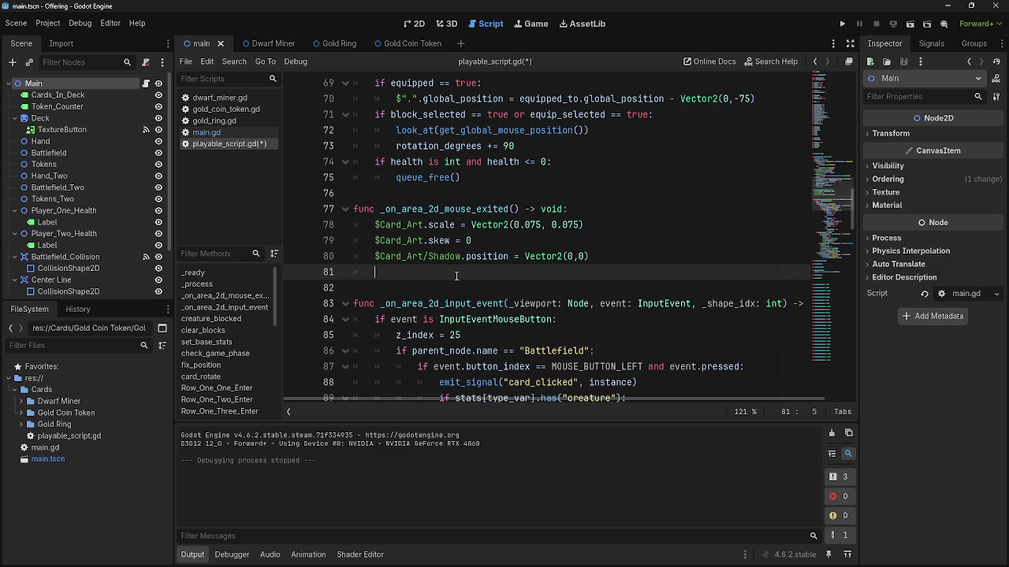
type("z")
left_click(463, 336)
left_click(551, 323)
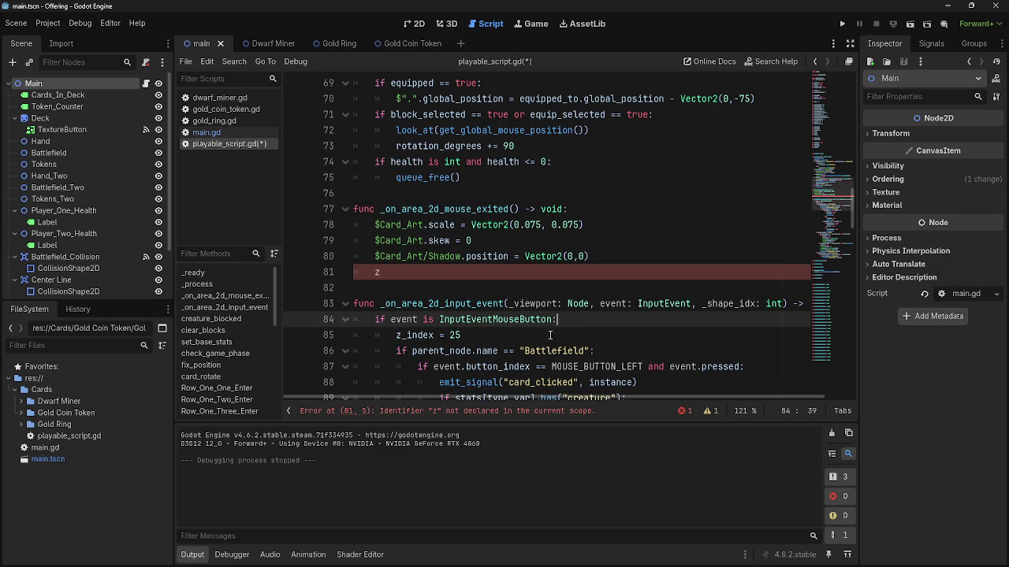
scroll(460, 322, "up", 2)
scroll(458, 320, "up", 15)
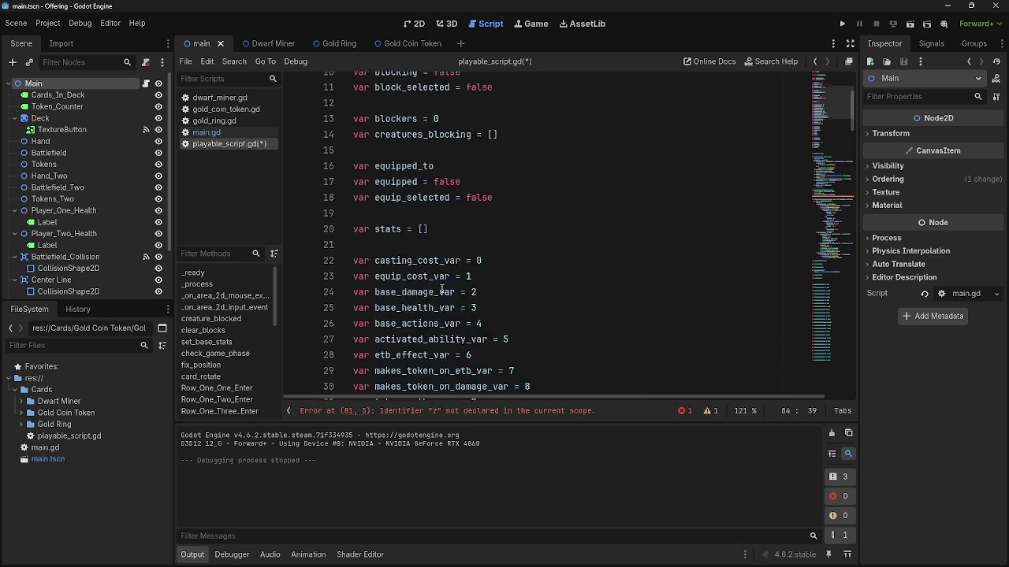
scroll(441, 288, "down", 18)
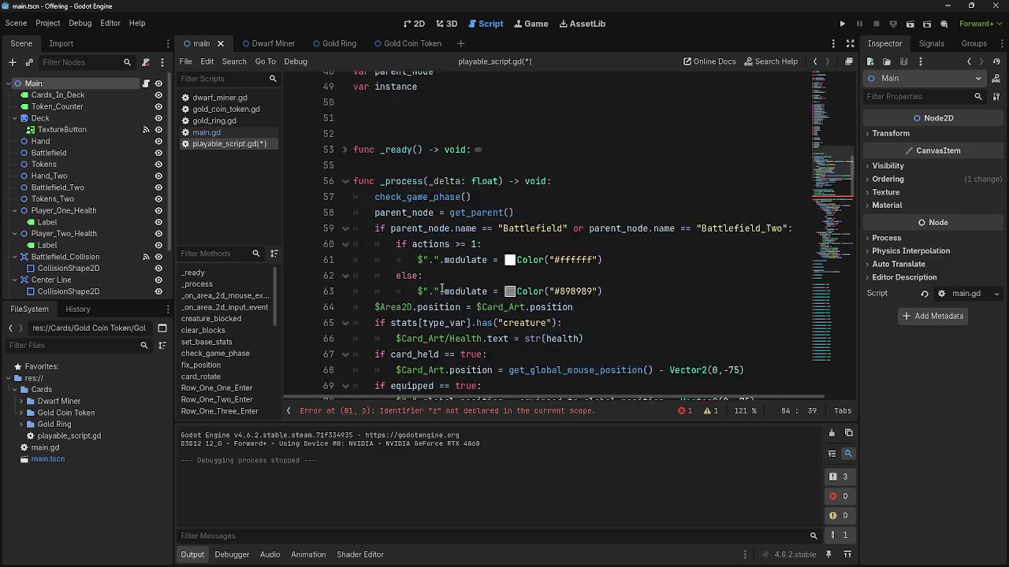
left_click(423, 247)
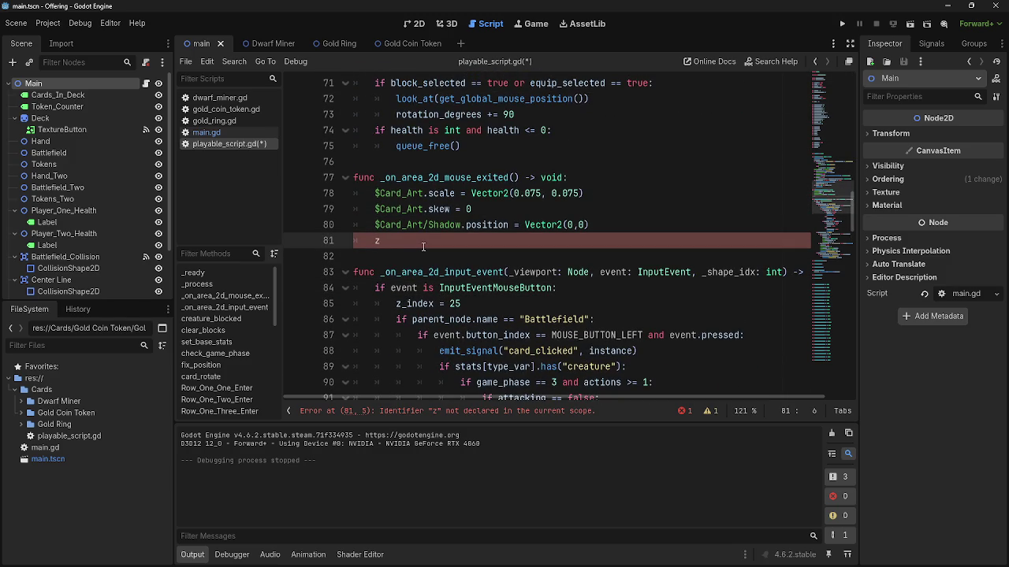
scroll(424, 247, "down", 3)
scroll(423, 248, "up", 2)
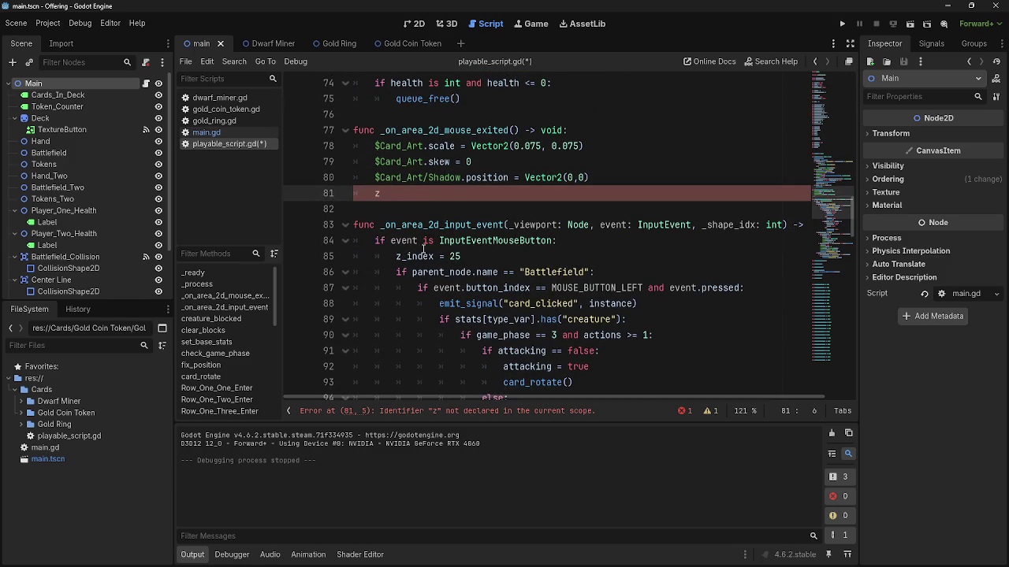
type("_in")
key("Return")
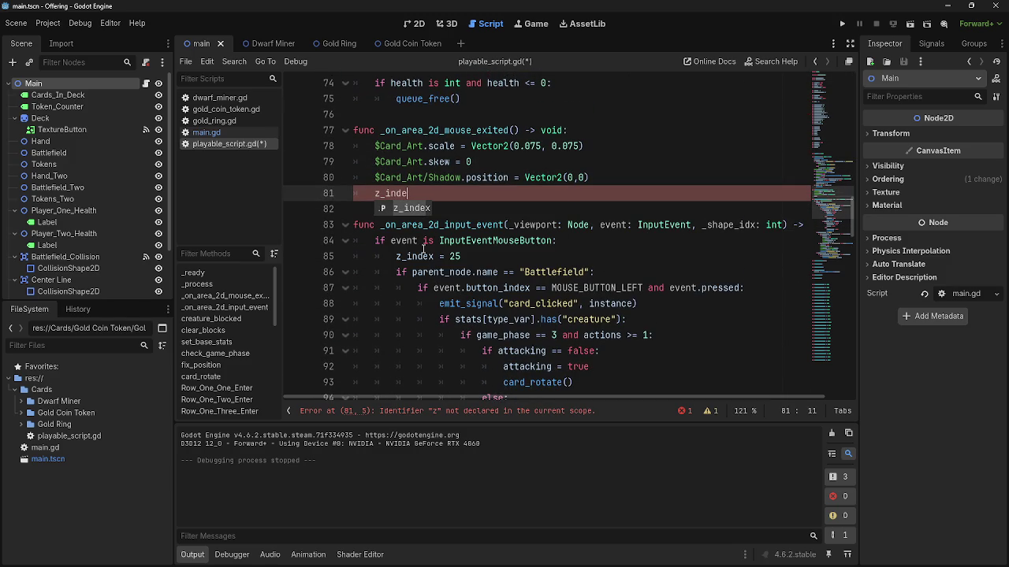
scroll(423, 250, "up", 4)
scroll(423, 248, "down", 4)
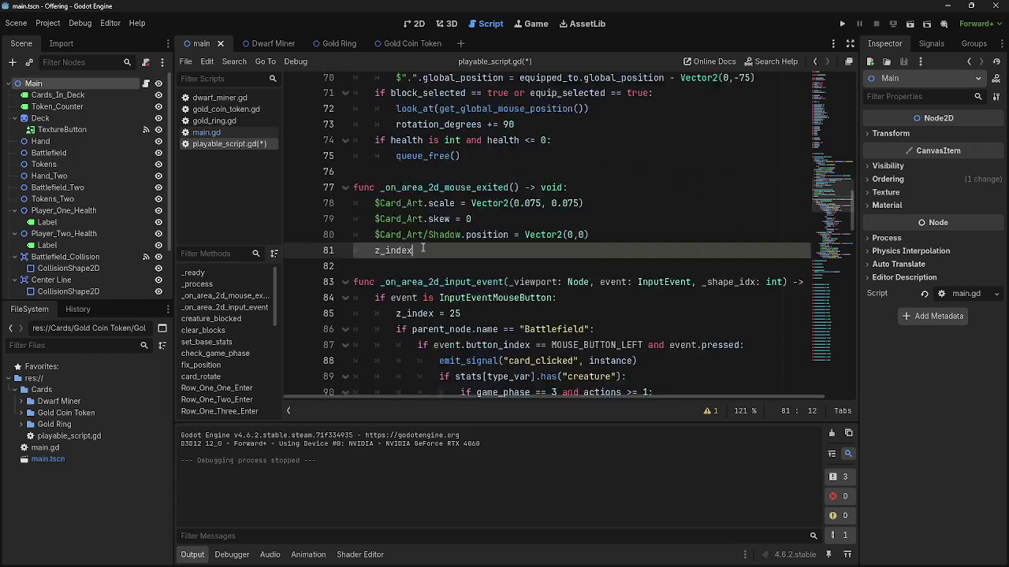
left_click(260, 43)
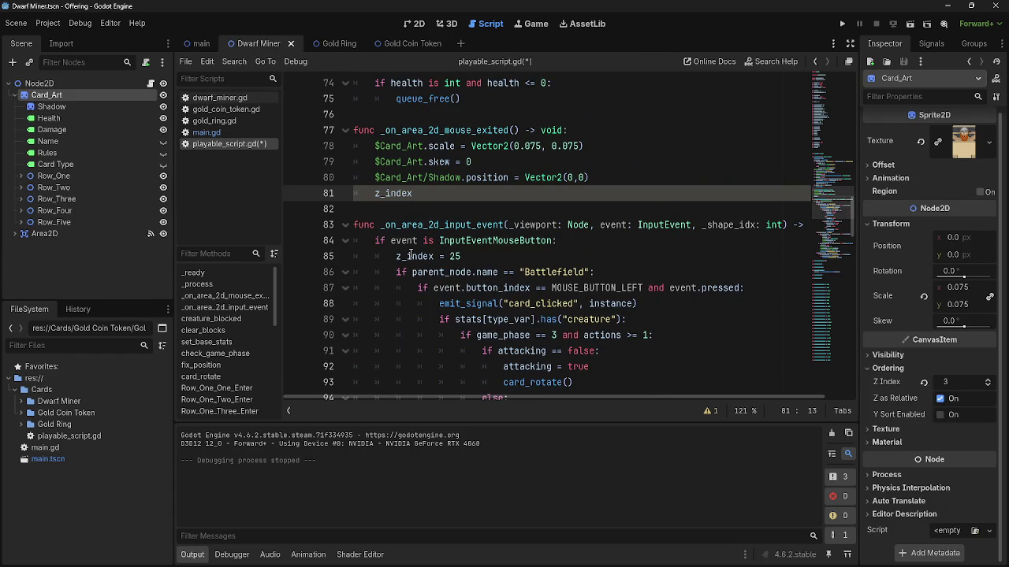
Add a var base_z_index declaration below the card_held variable.
left_click(461, 256)
scroll(473, 268, "up", 20)
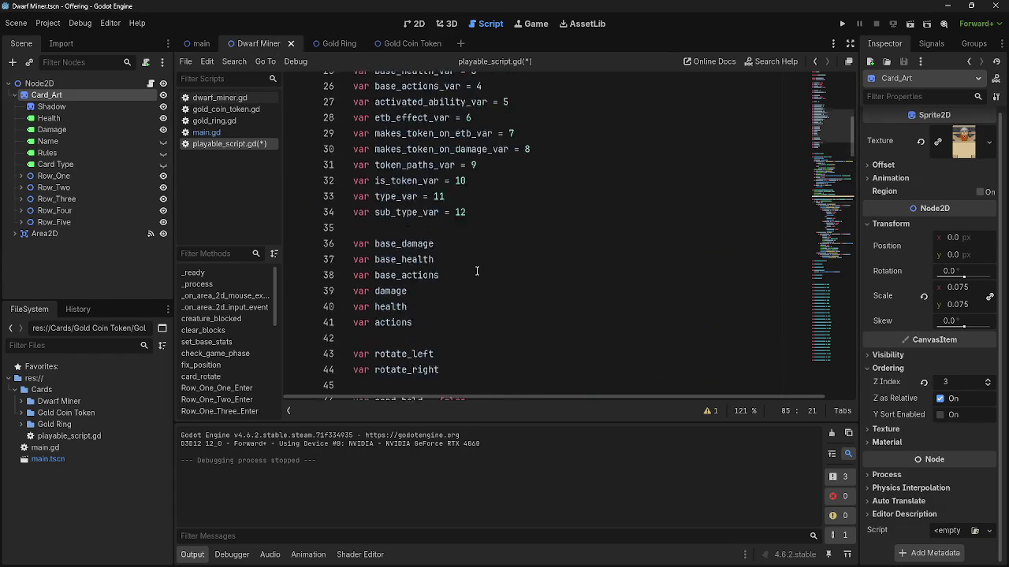
scroll(474, 271, "up", 1)
left_click(454, 174)
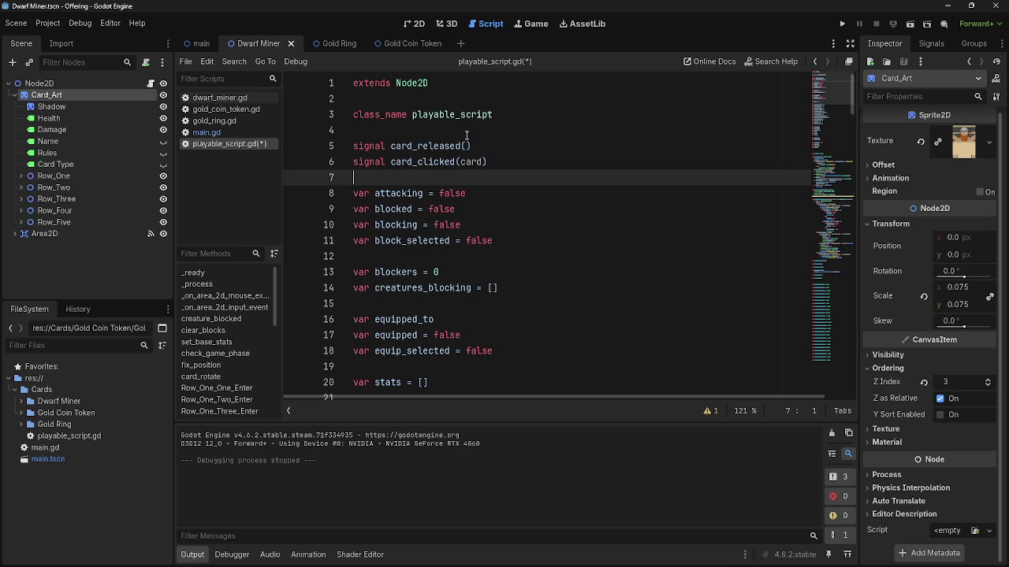
left_click(466, 131)
scroll(454, 225, "down", 10)
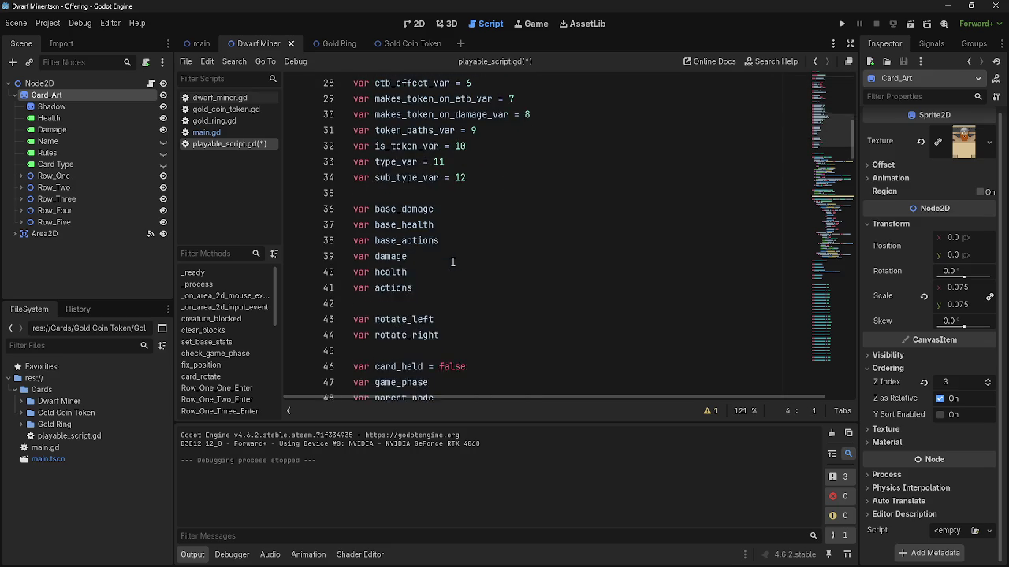
scroll(454, 255, "down", 1)
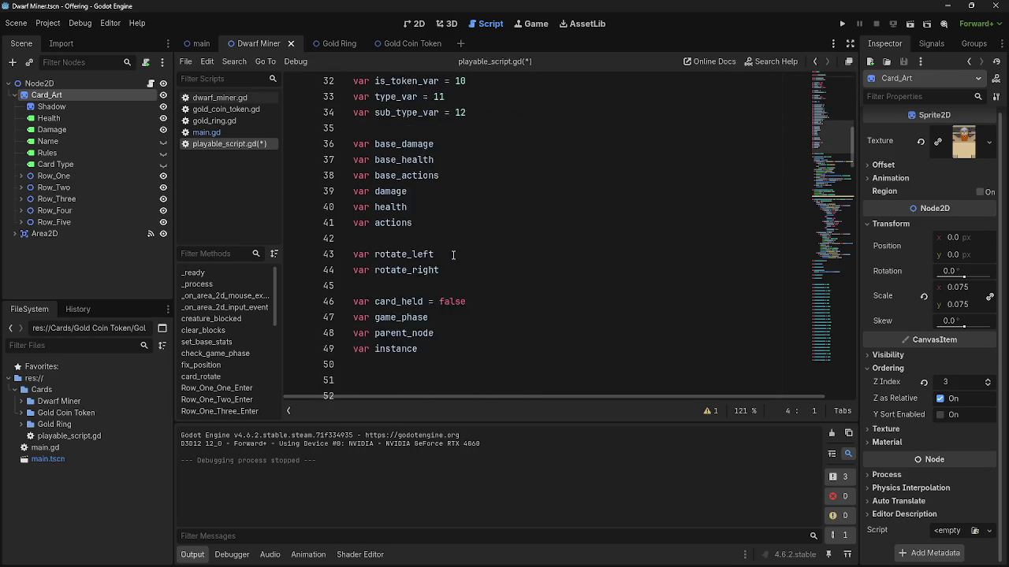
left_click(449, 271)
left_click(456, 293)
left_click(461, 305)
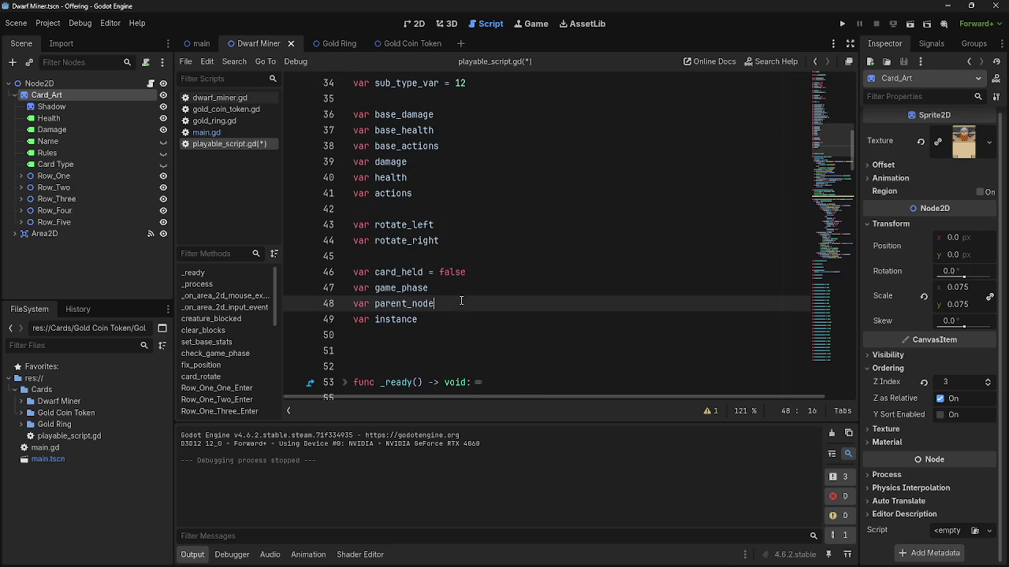
left_click(498, 272)
key("Return")
type("ar ")
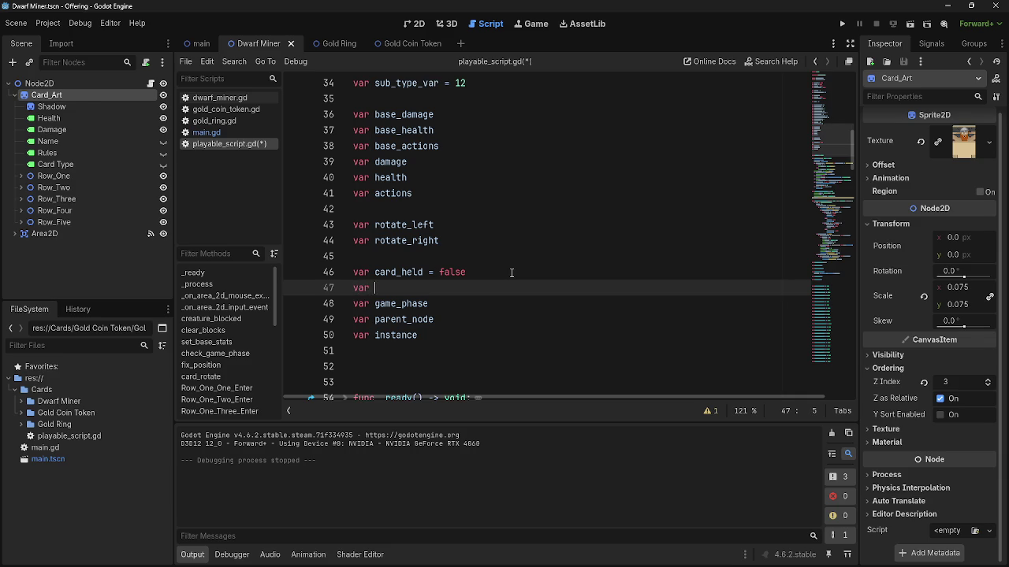
type("base_z_ind")
type("ex")
Make the mouse-exit handler assign z_index = base_z_index.
scroll(512, 272, "down", 10)
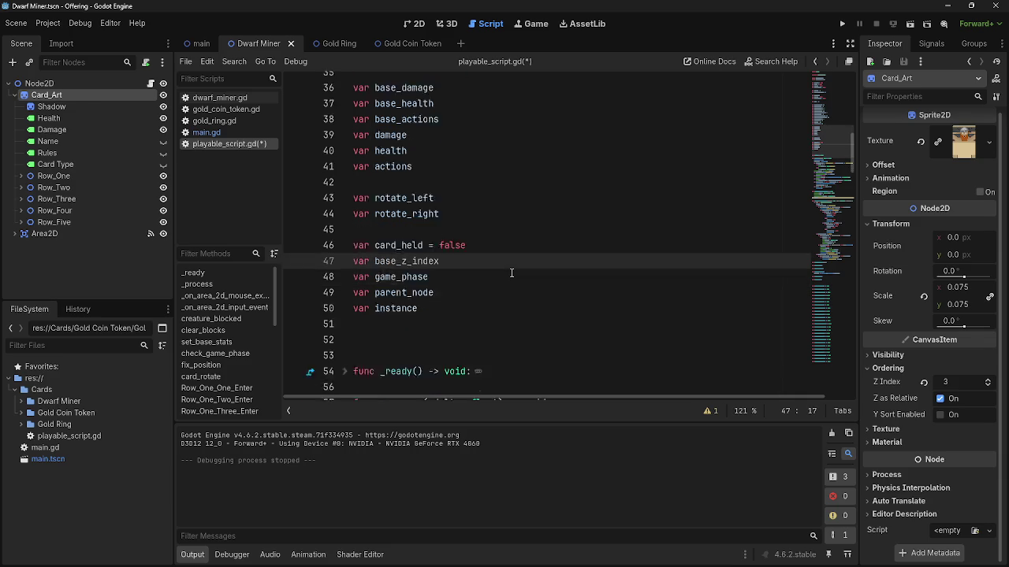
scroll(509, 282, "down", 3)
left_click(456, 254)
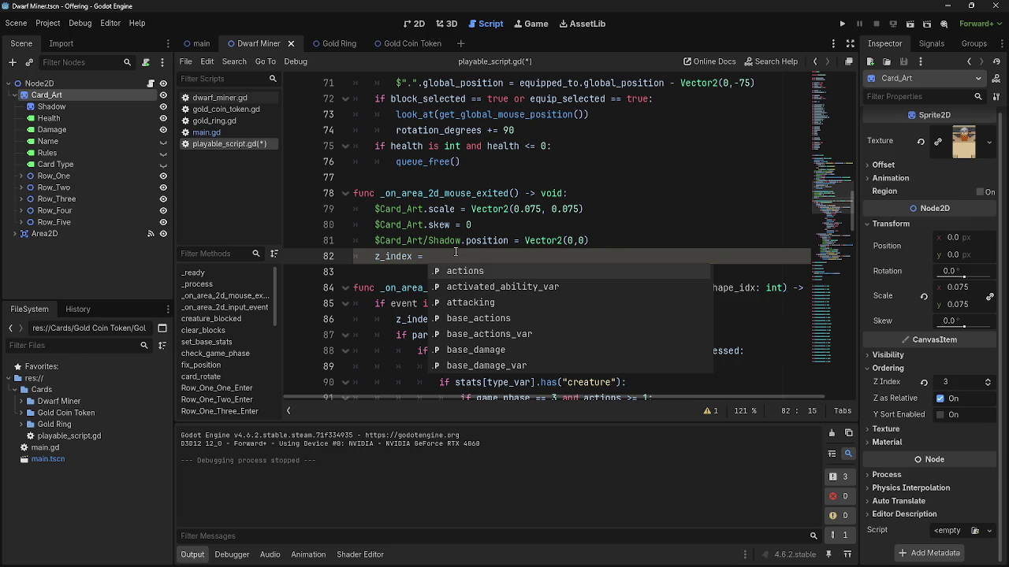
type("base")
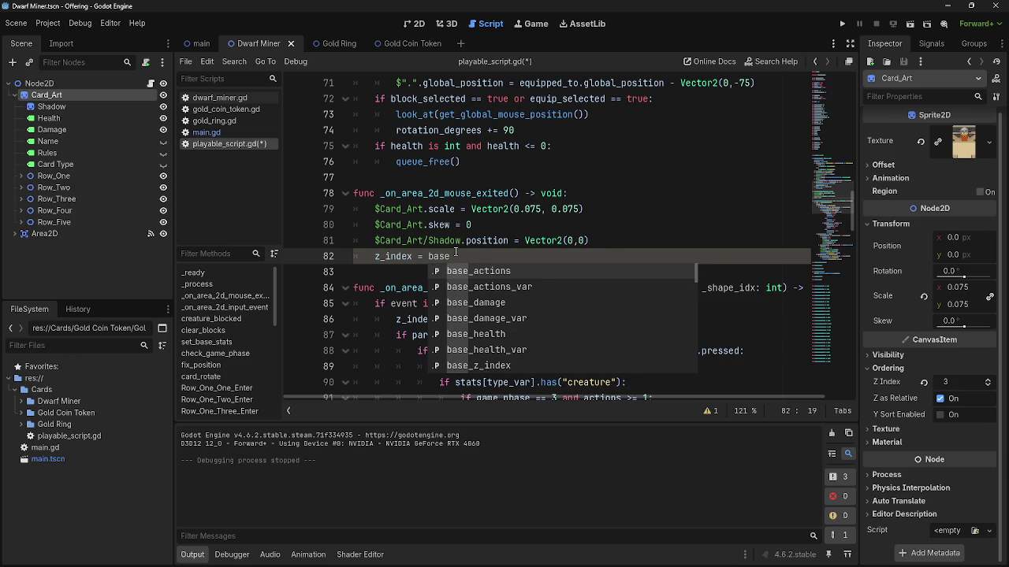
type("_z")
key("Return")
key("Return")
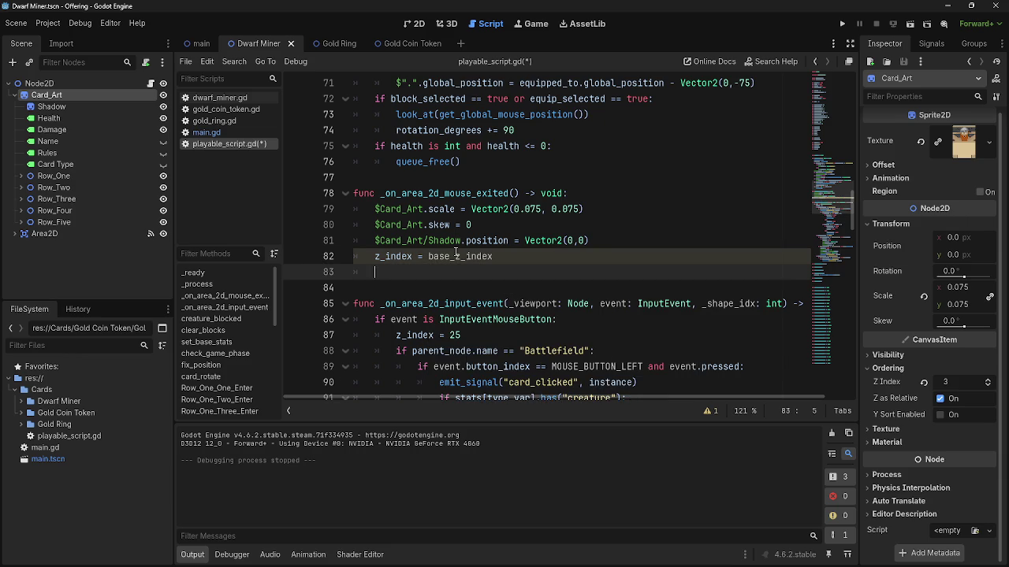
key("BackSpace")
key("BackSpace")
Initialise the base_z_index declaration to 0.
scroll(465, 256, "up", 10)
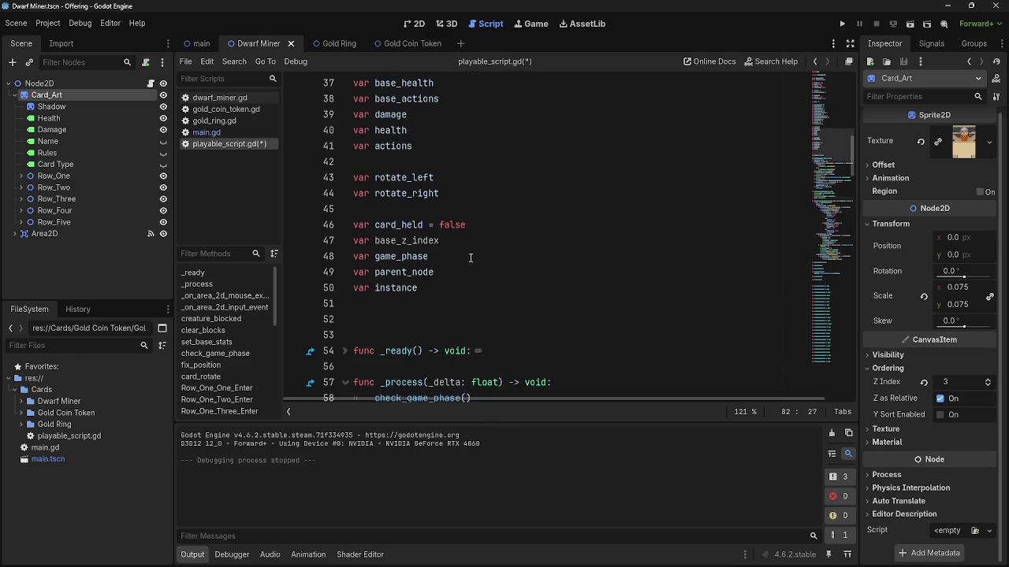
left_click(477, 245)
type("=")
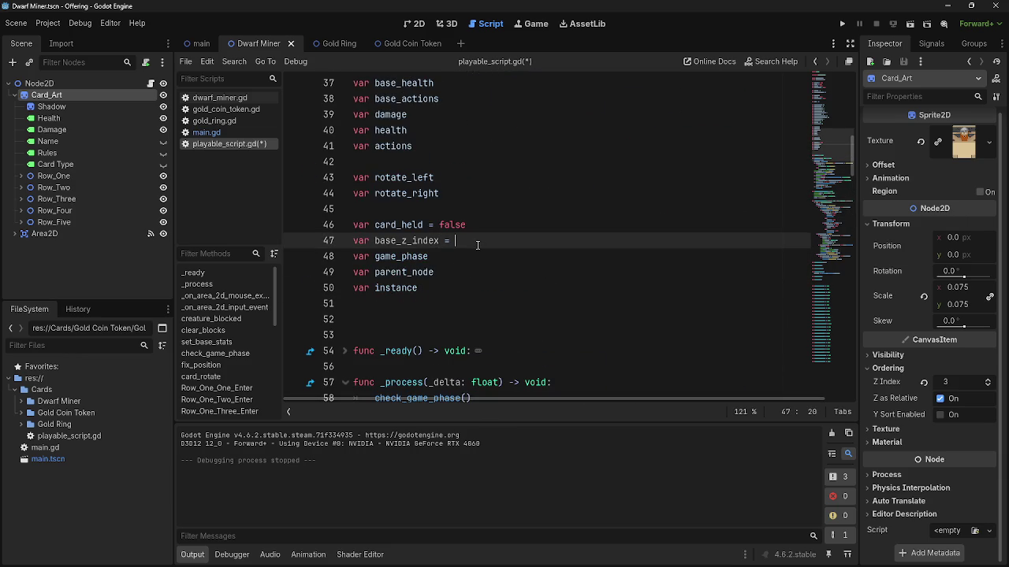
type("0")
scroll(476, 241, "down", 15)
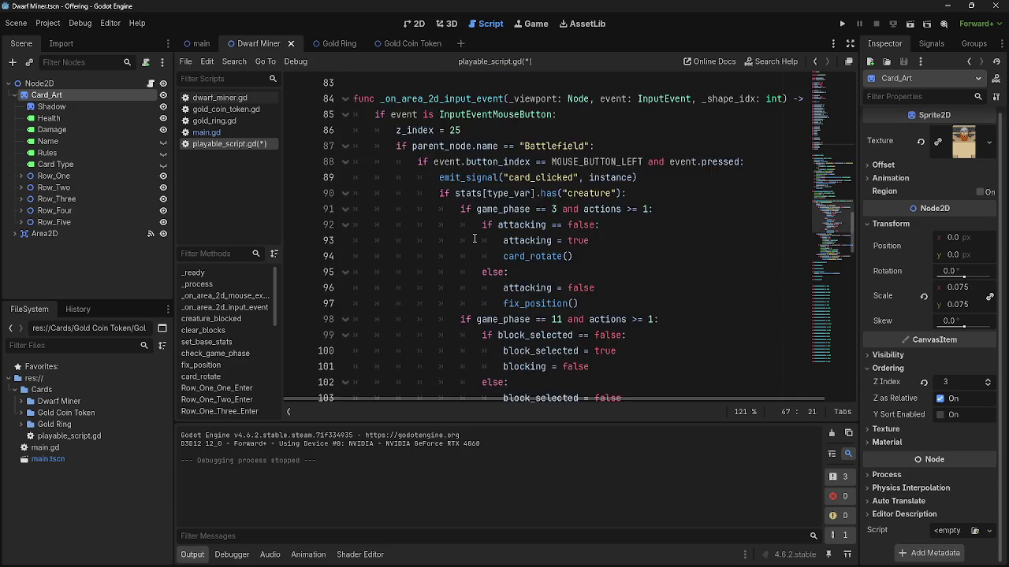
scroll(476, 238, "down", 3)
scroll(475, 238, "up", 5)
left_click(475, 226)
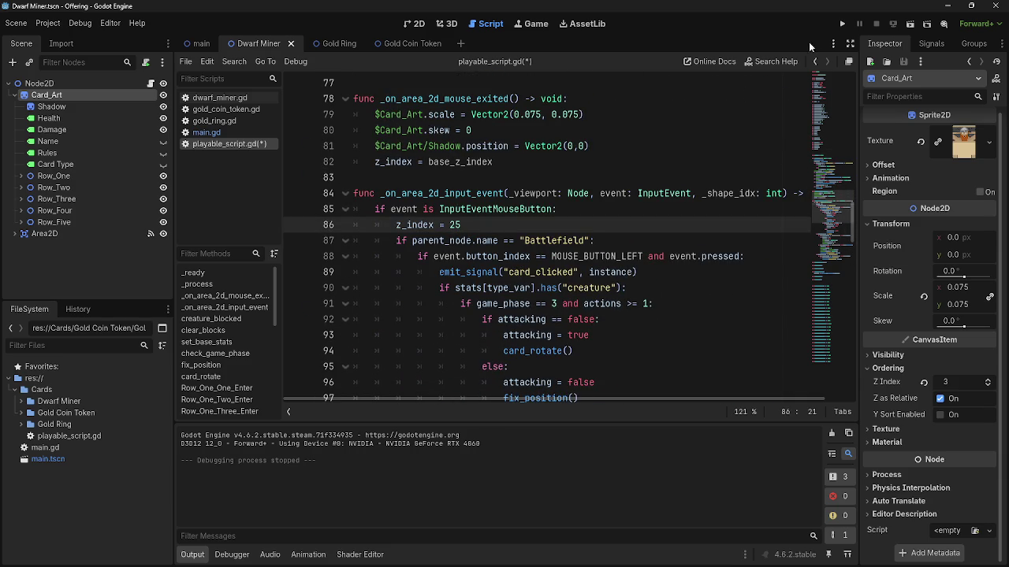
Run the card game briefly, stop it with F8, and bring up main.gd.
left_click(841, 24)
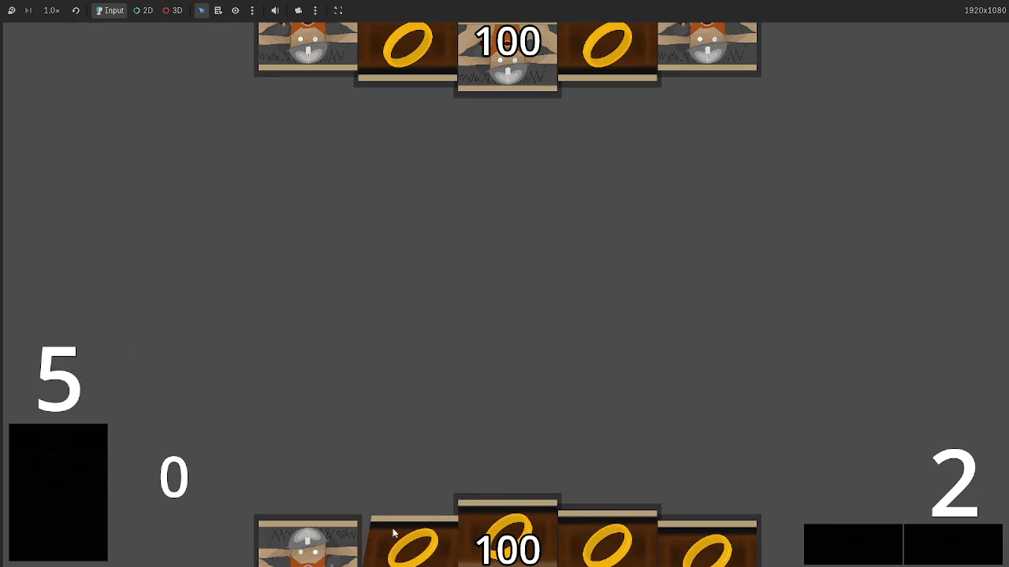
key("F8")
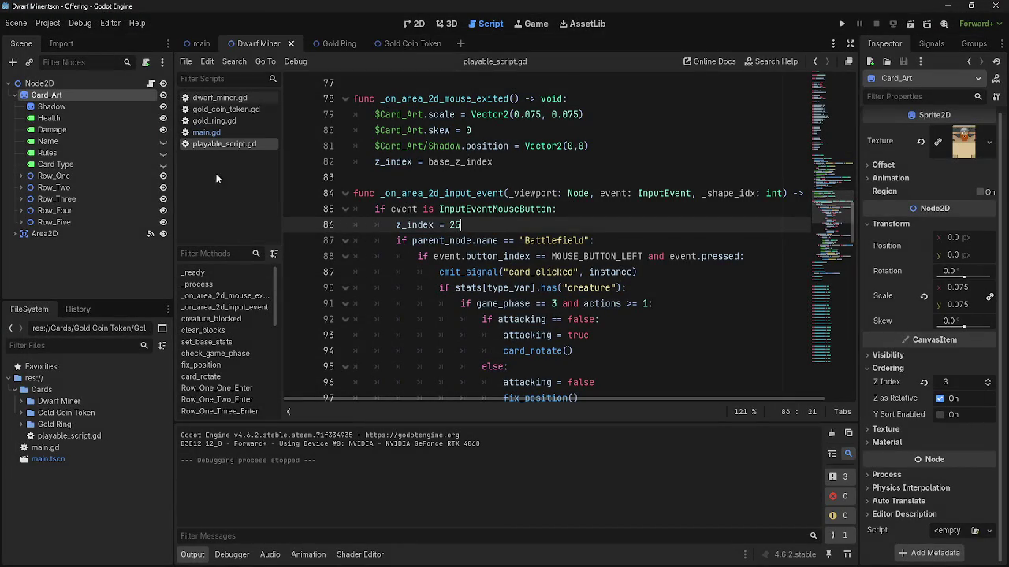
left_click(212, 132)
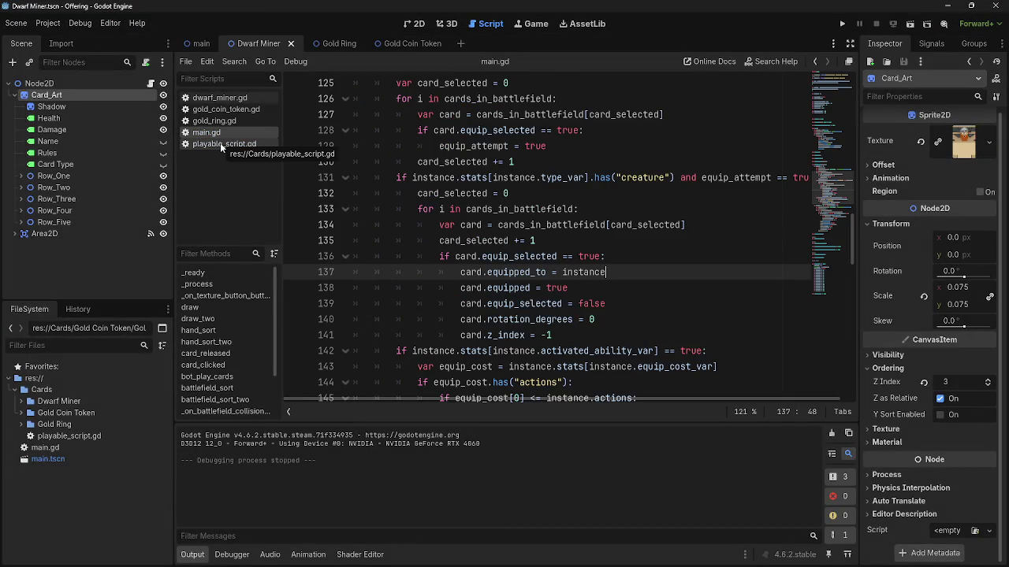
Insert card.base_z_index = -1 below the rotation reset in main.gd's equip loop.
scroll(619, 319, "down", 2)
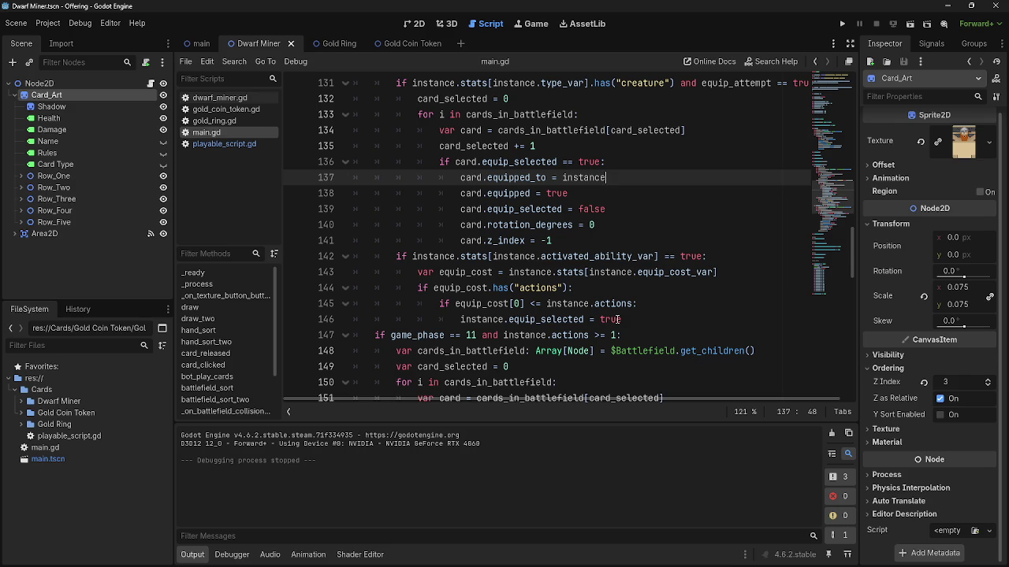
scroll(611, 311, "up", 1)
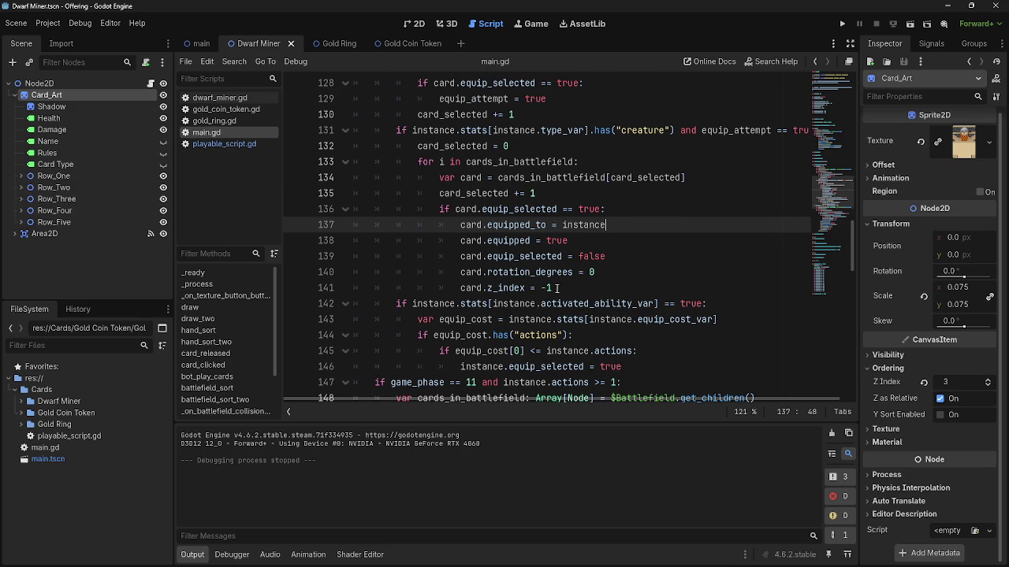
left_click_drag(527, 288, 486, 290)
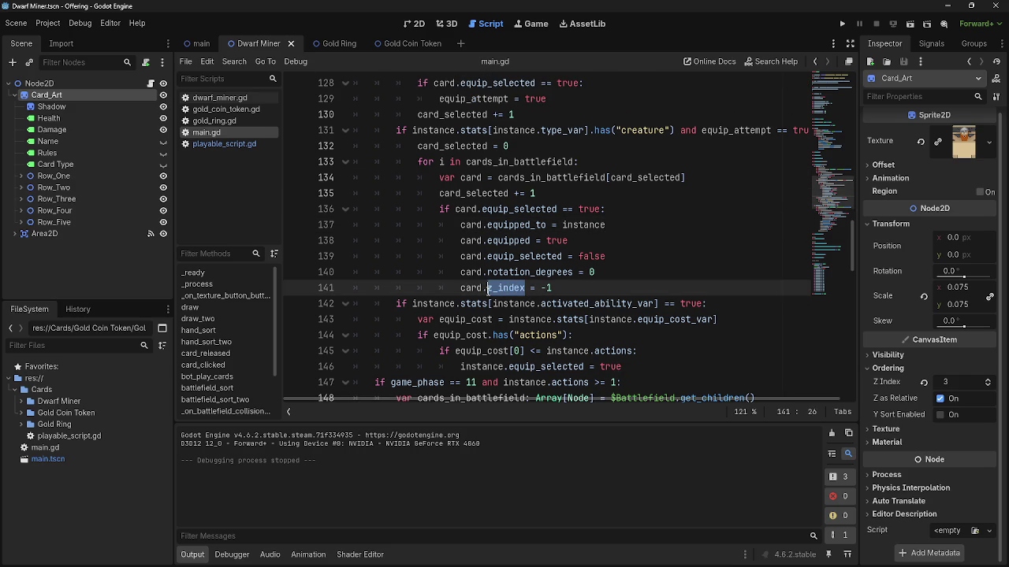
left_click(641, 275)
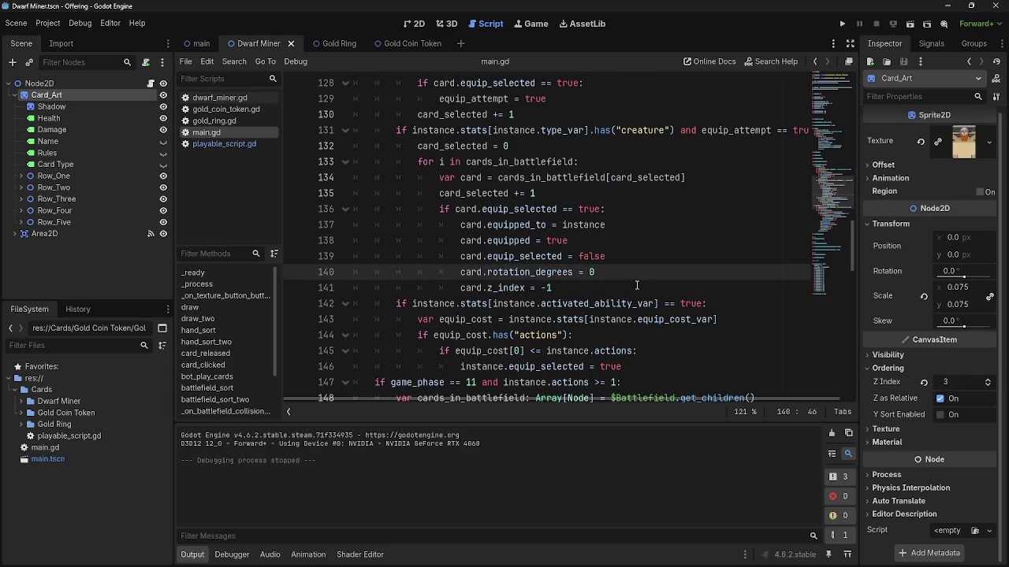
key("Return")
type("ca")
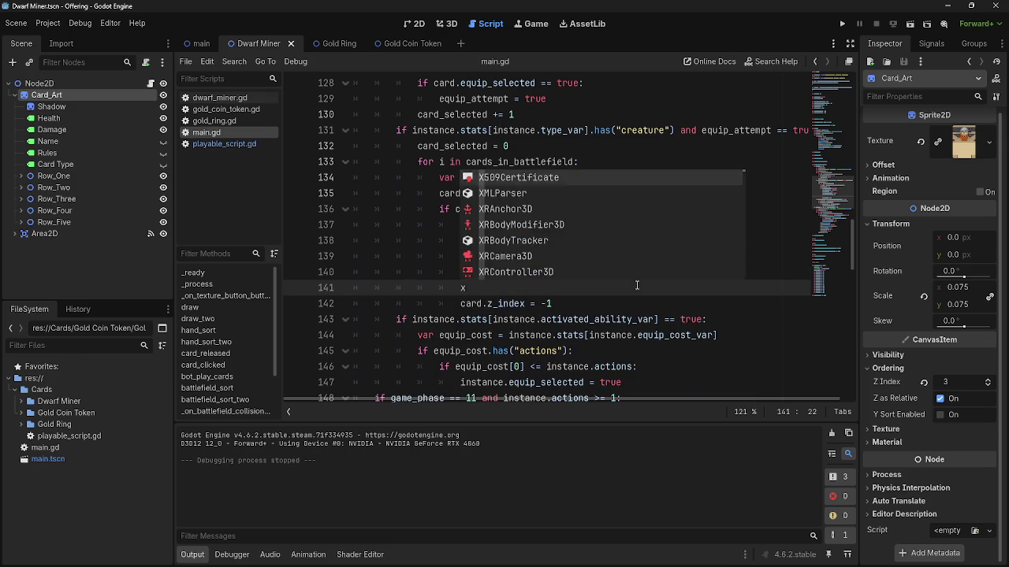
key("Escape")
type("rd.base")
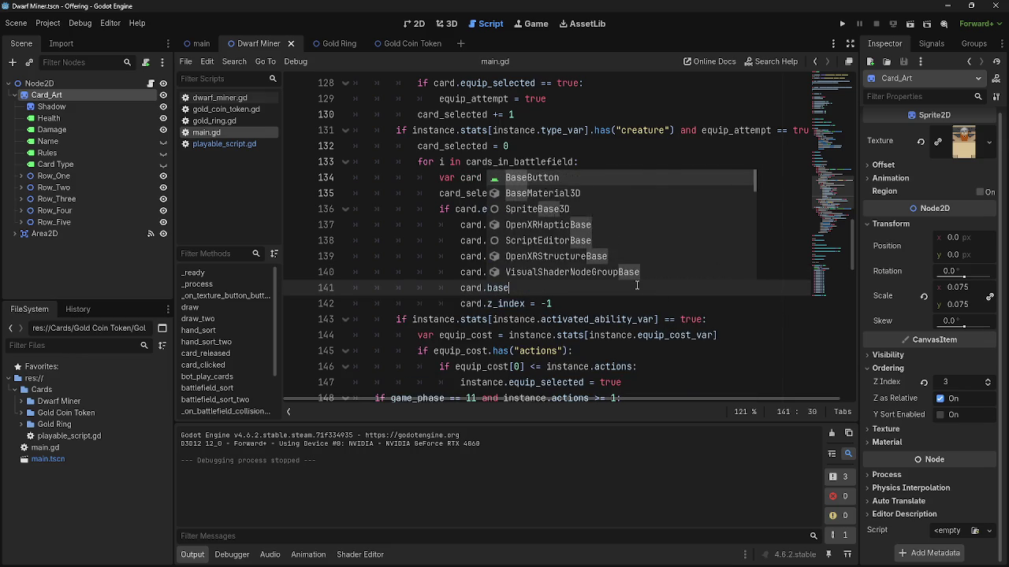
type("_z")
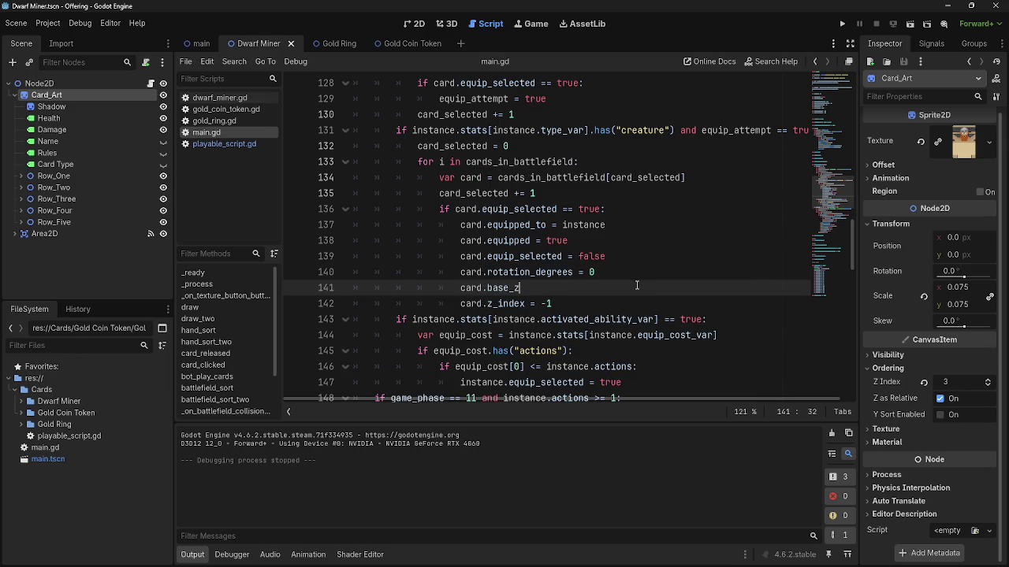
type("_")
type("index =")
type(" -1")
Return to playable_script.gd and start the card game.
left_click(223, 144)
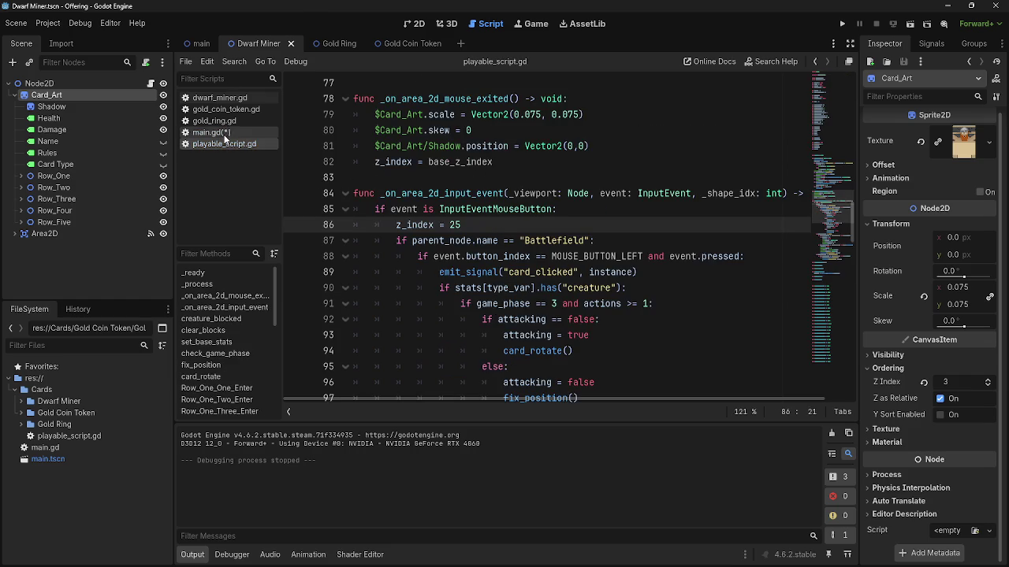
scroll(418, 229, "up", 4)
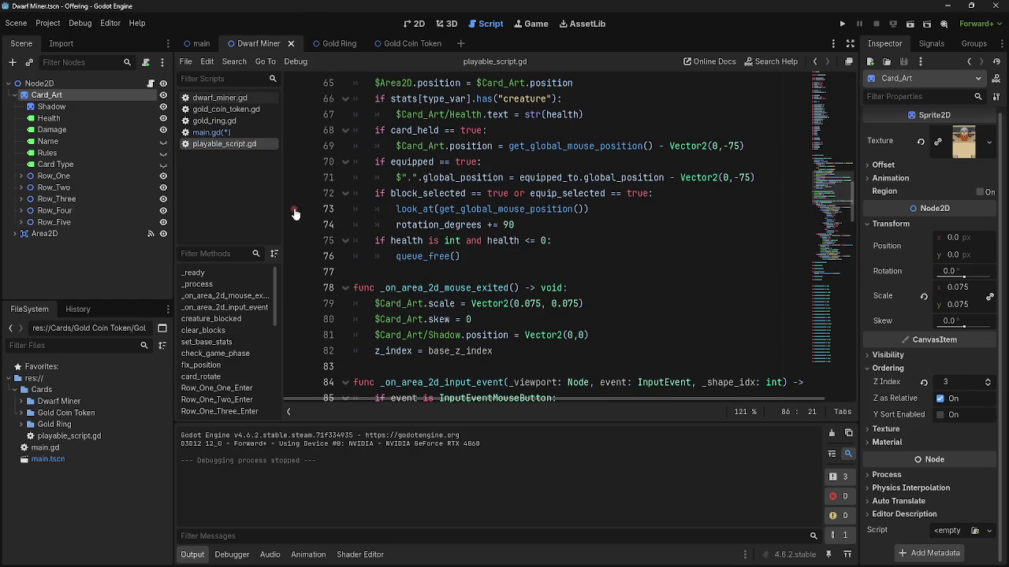
left_click(842, 24)
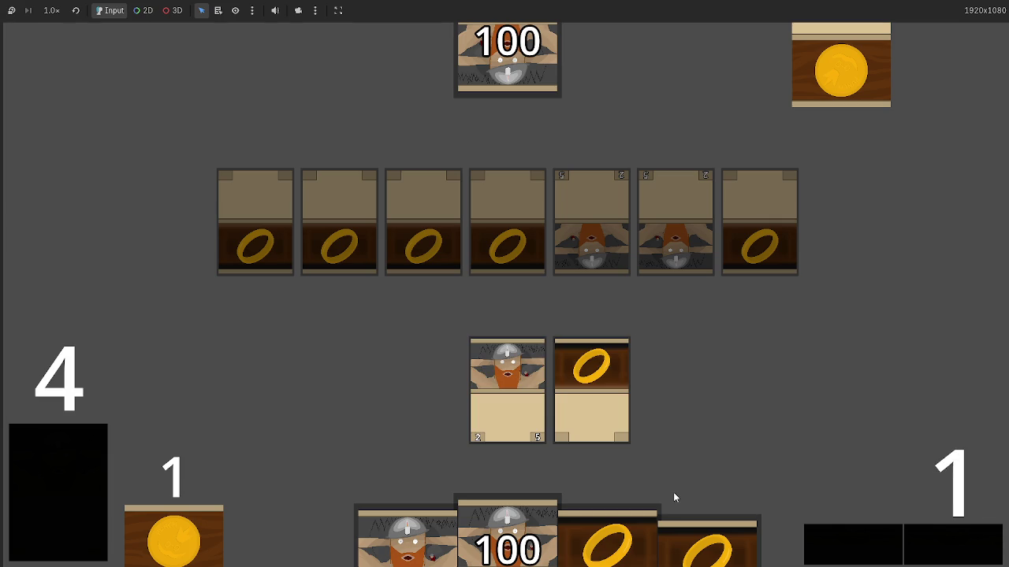
Drag the gold ring onto the dwarf card, then return to the script editor.
left_click_drag(609, 449, 505, 463)
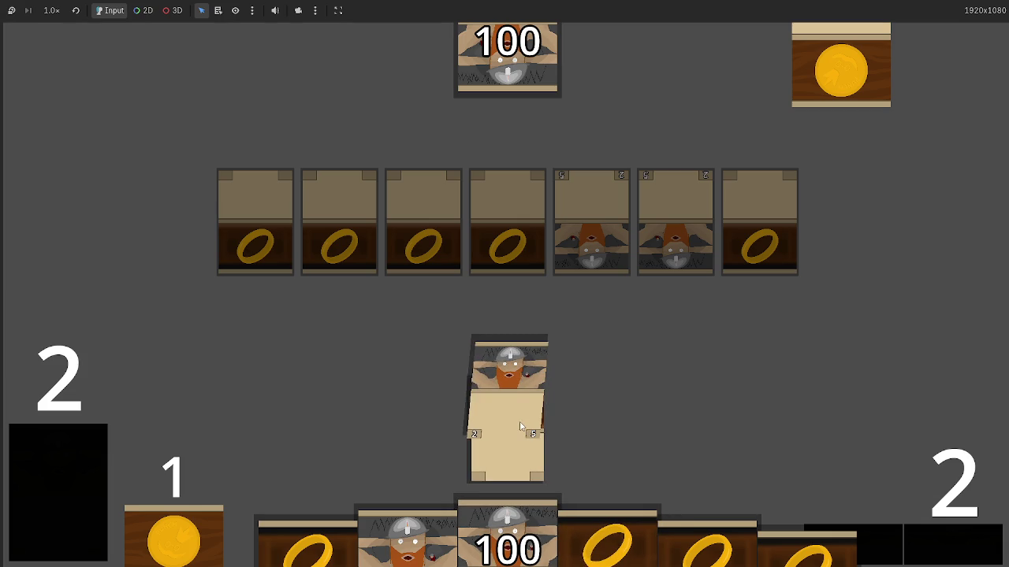
key("ctrl+F3")
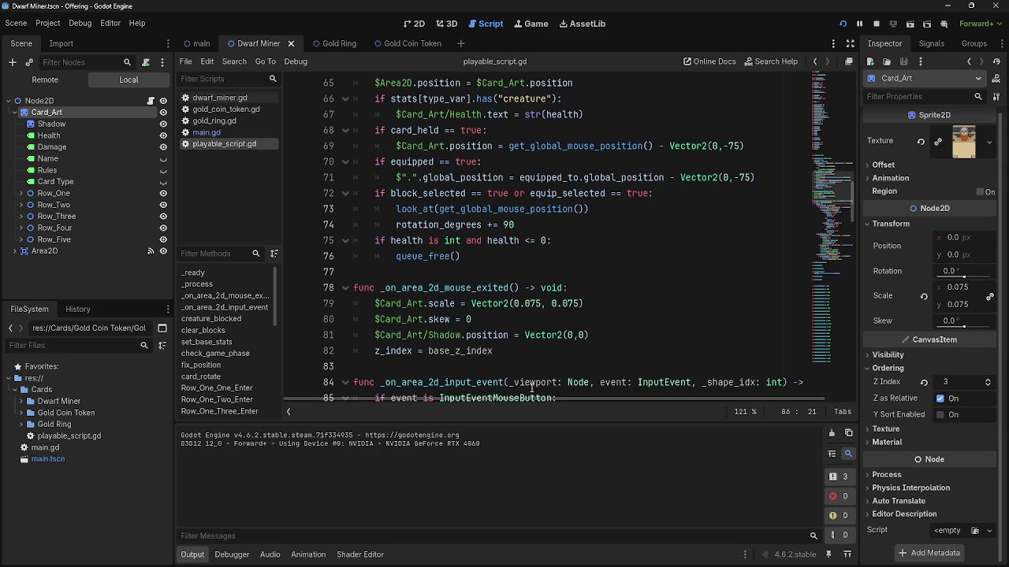
Search playable_script.gd for z_ and step through the matches back to line 47.
scroll(535, 335, "up", 3)
key("ctrl+f")
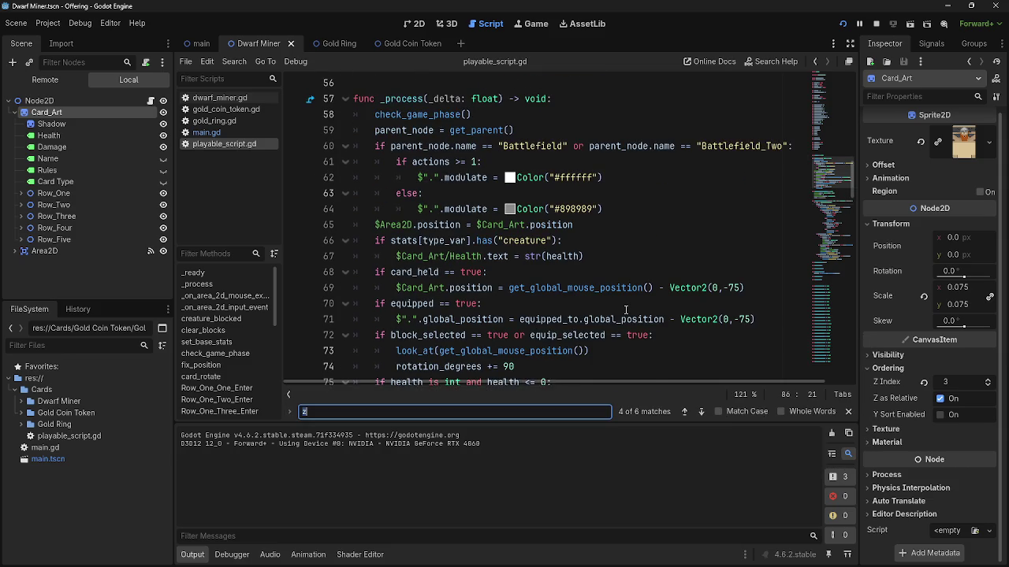
type("z")
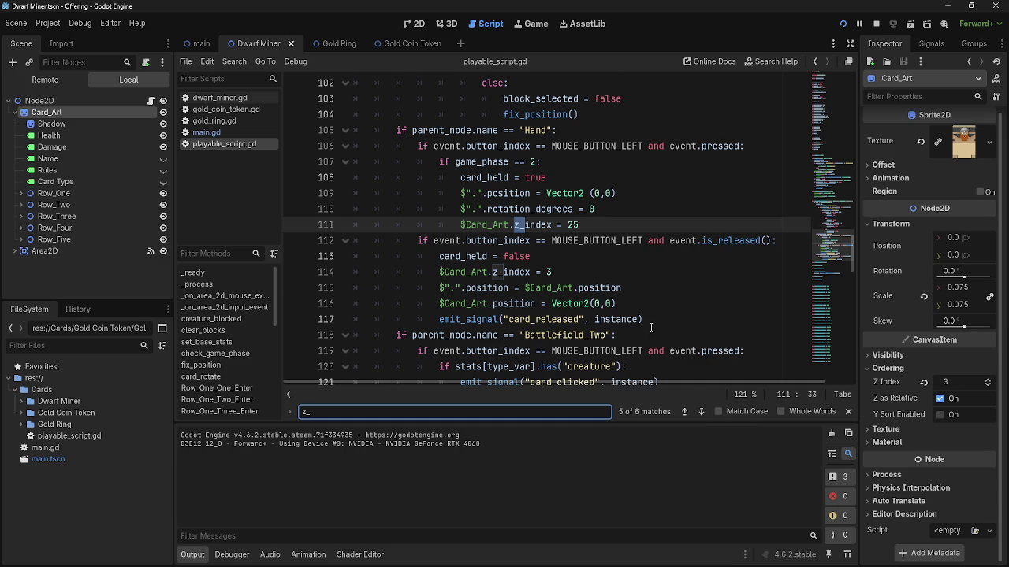
scroll(650, 327, "up", 6)
scroll(650, 327, "down", 1)
scroll(650, 327, "up", 1)
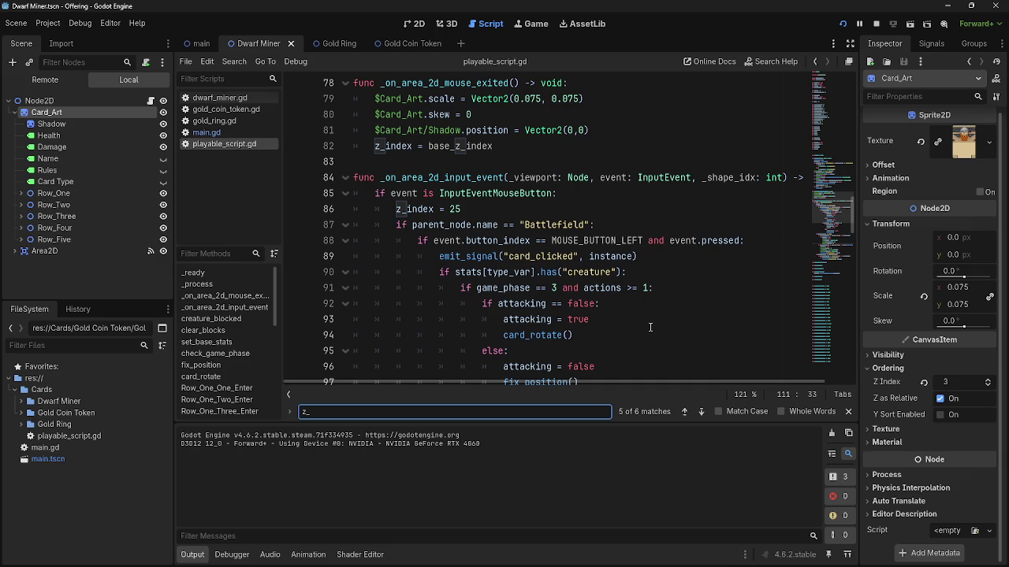
scroll(651, 327, "down", 10)
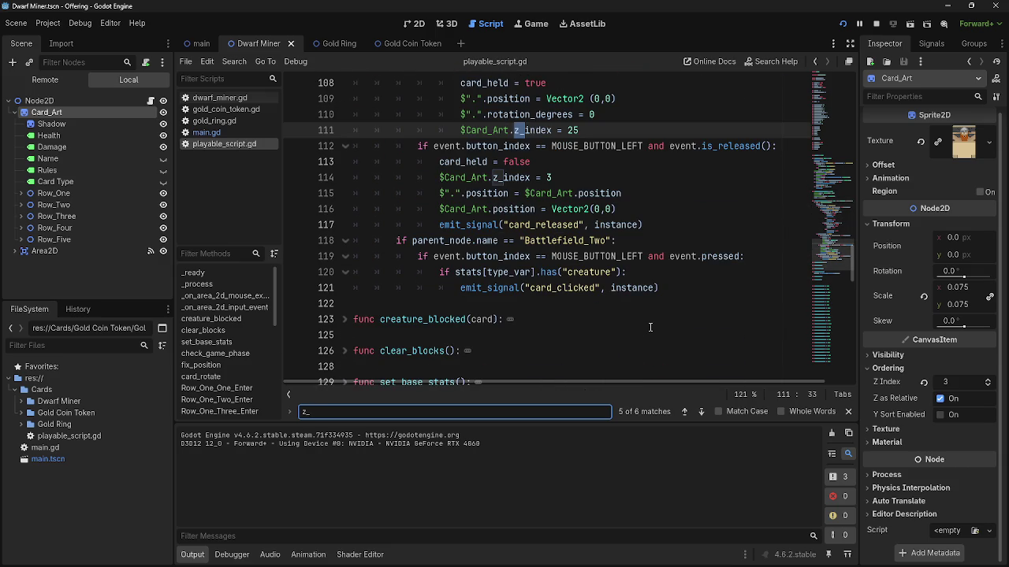
left_click(701, 411)
scroll(671, 360, "up", 3)
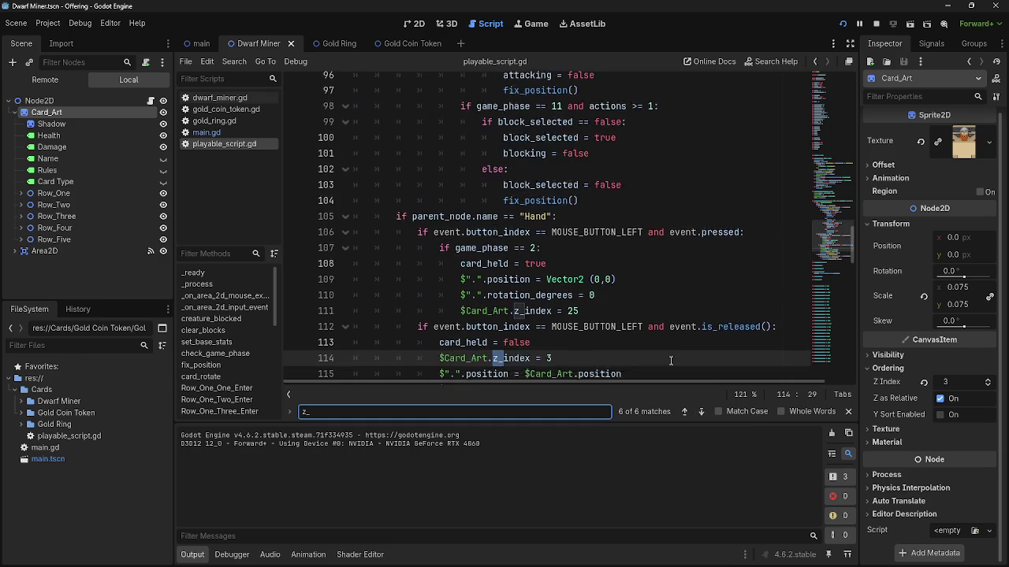
scroll(671, 360, "down", 2)
left_click(683, 411)
left_click(683, 412)
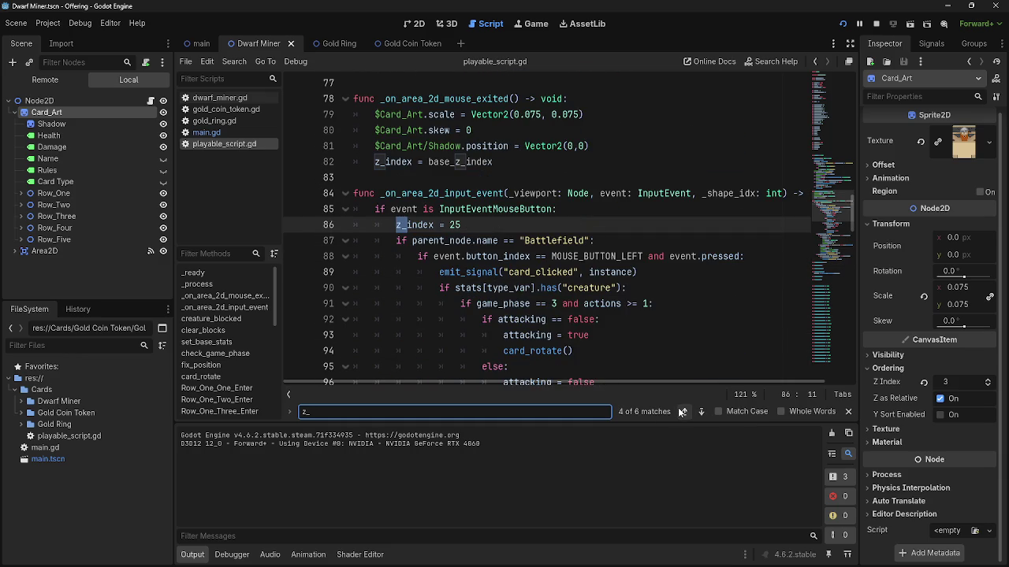
left_click(684, 411)
left_click(682, 411)
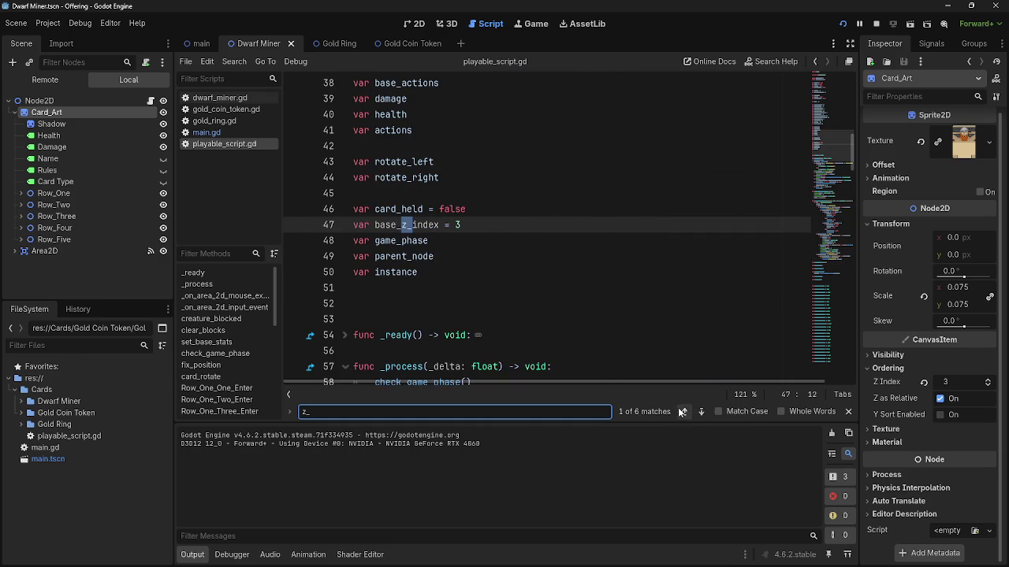
Select base_z_index on line 47, then inspect the z_index lines 82 and 86.
double_click(388, 226)
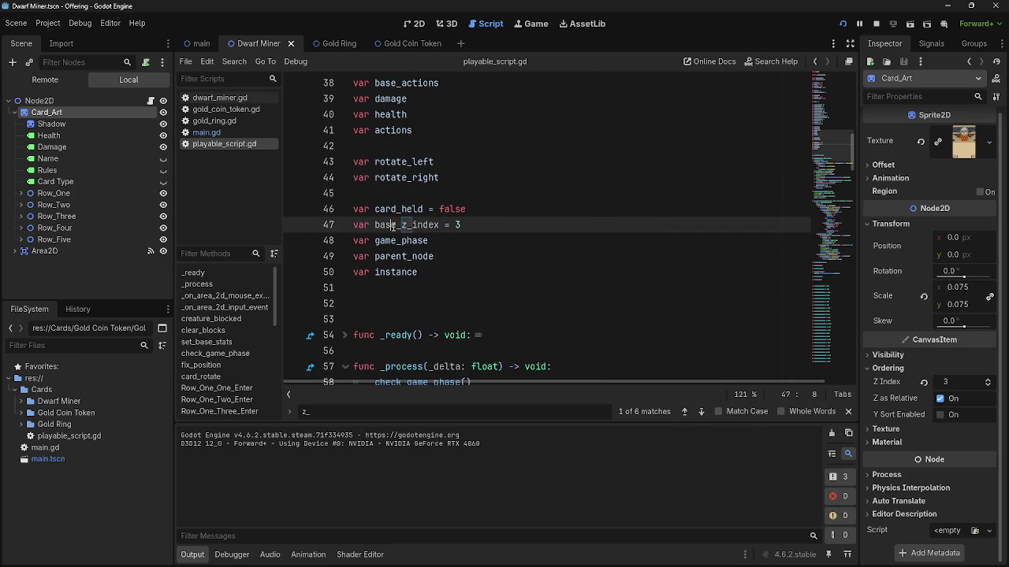
scroll(542, 259, "down", 2)
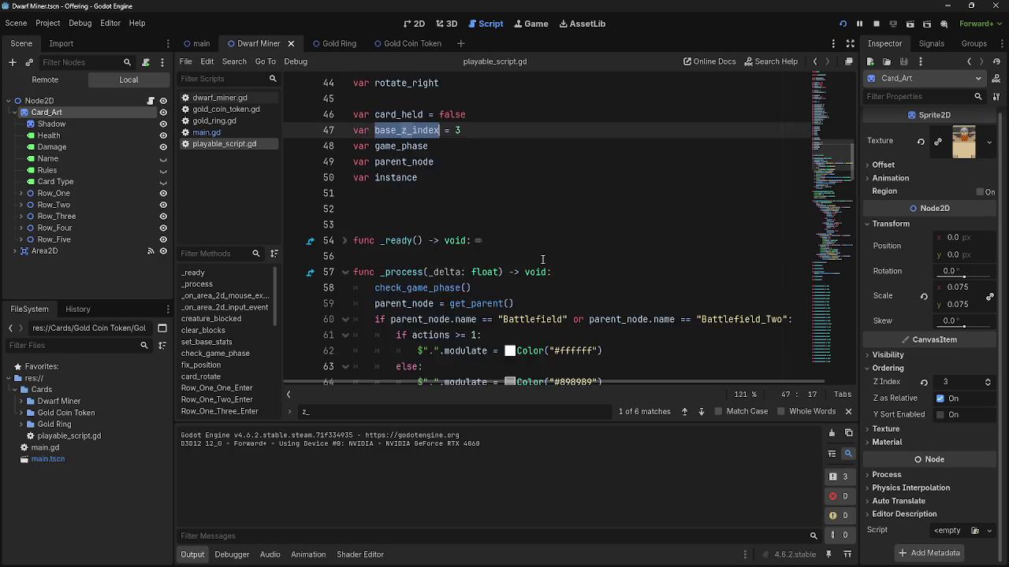
scroll(543, 259, "up", 3)
scroll(542, 260, "down", 7)
scroll(542, 259, "down", 6)
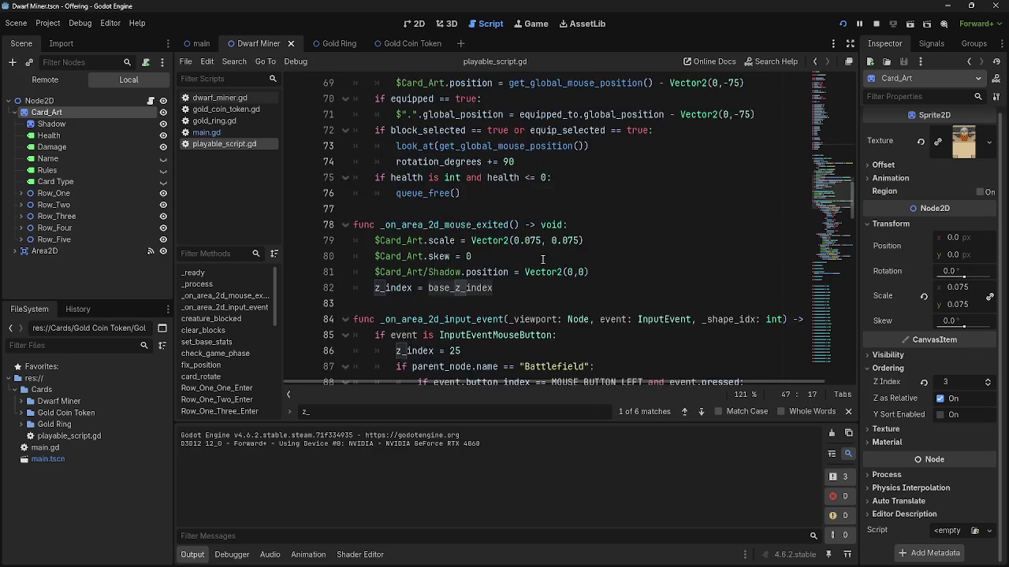
left_click(493, 194)
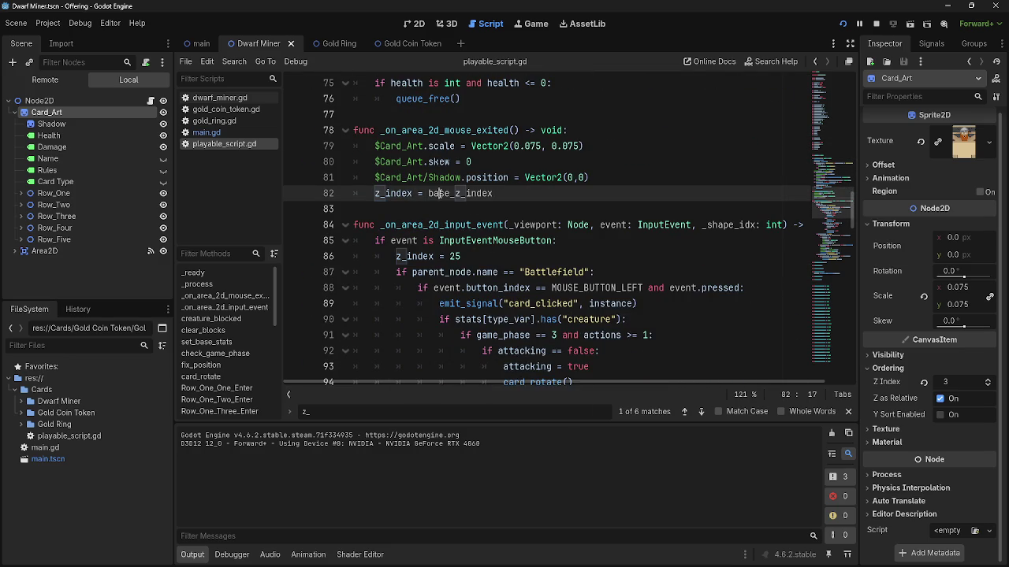
double_click(423, 257)
left_click(483, 256)
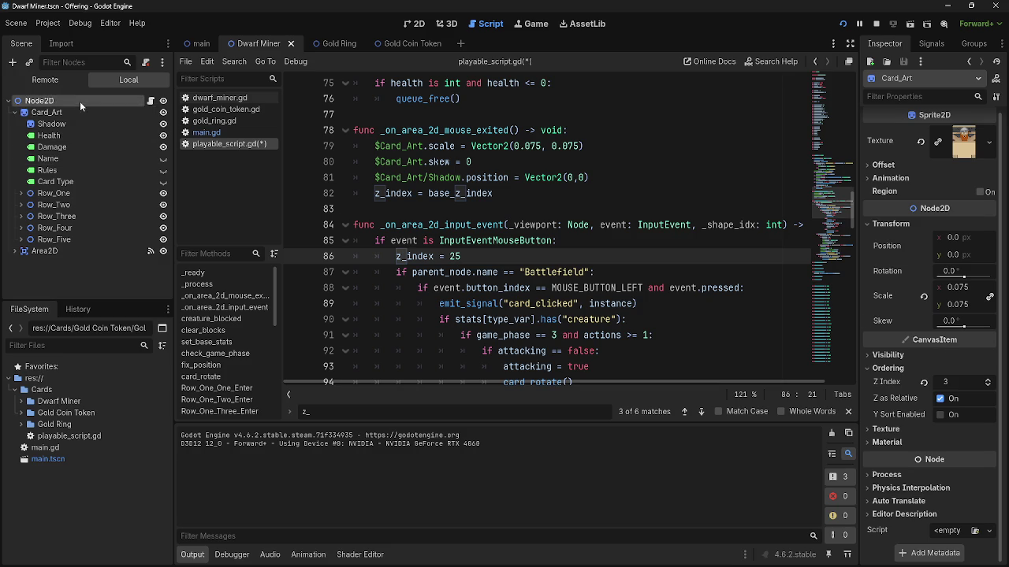
Prefix the z_index assignments on lines 86 and 82 with the root $"." node reference.
mouse_move(80, 101)
left_mouse_down()
mouse_move(99, 122)
mouse_move(401, 238)
mouse_move(393, 266)
mouse_move(397, 258)
left_mouse_up()
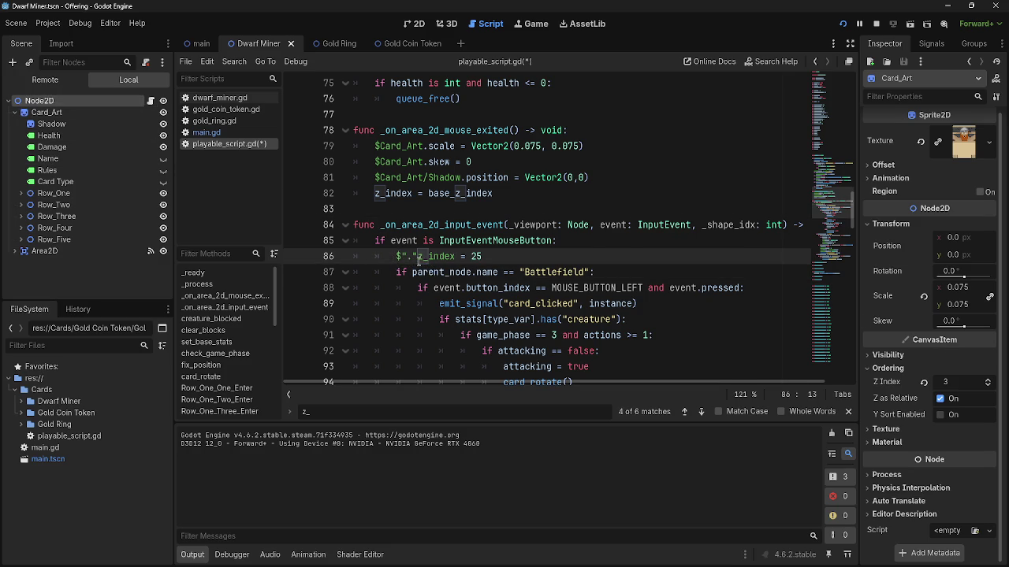
type(".")
left_click(375, 195)
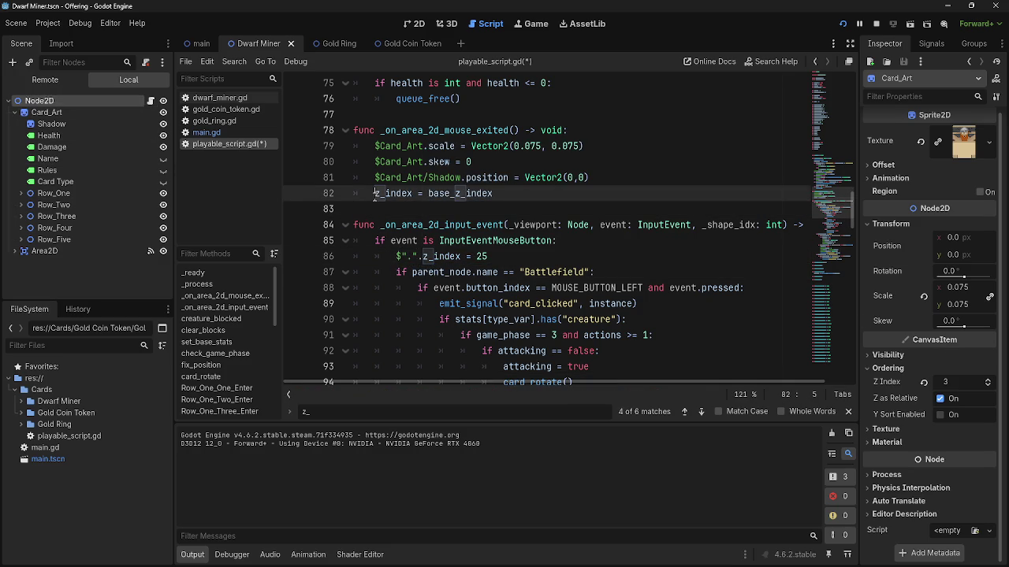
mouse_move(49, 136)
left_mouse_down()
mouse_move(372, 198)
mouse_move(397, 256)
left_mouse_up()
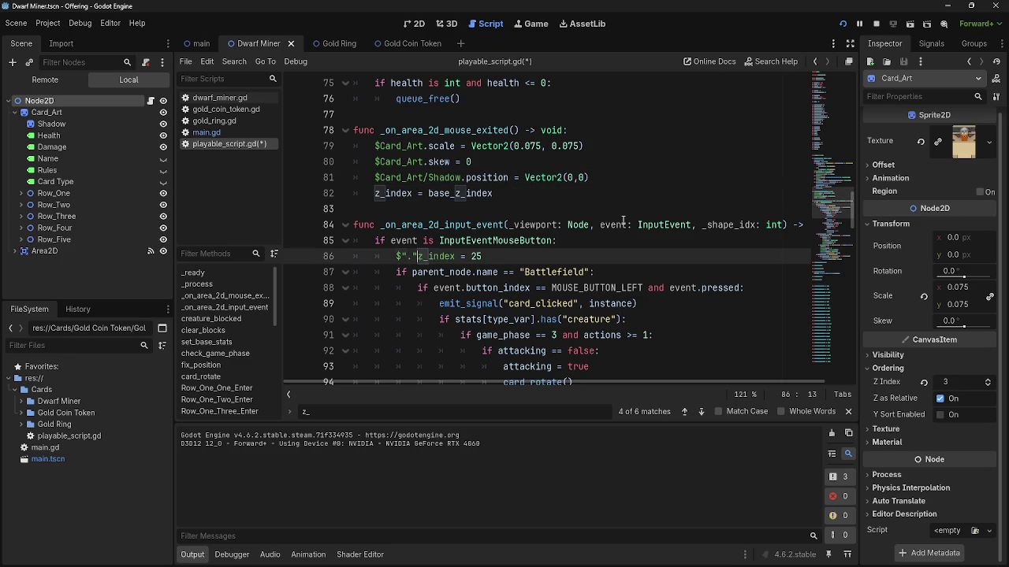
scroll(622, 220, "down", 6)
scroll(623, 219, "down", 4)
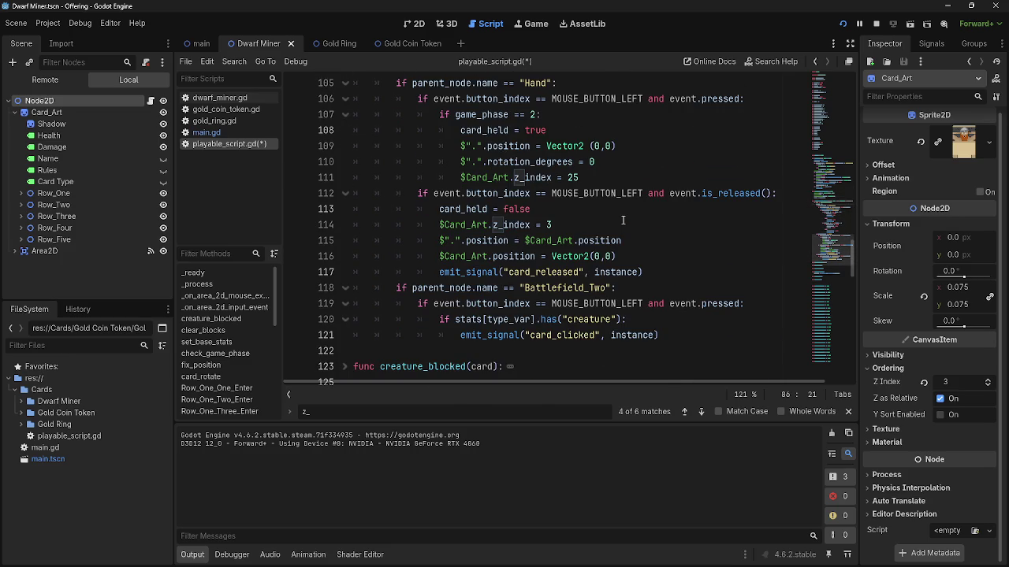
left_click(454, 224)
scroll(454, 224, "up", 13)
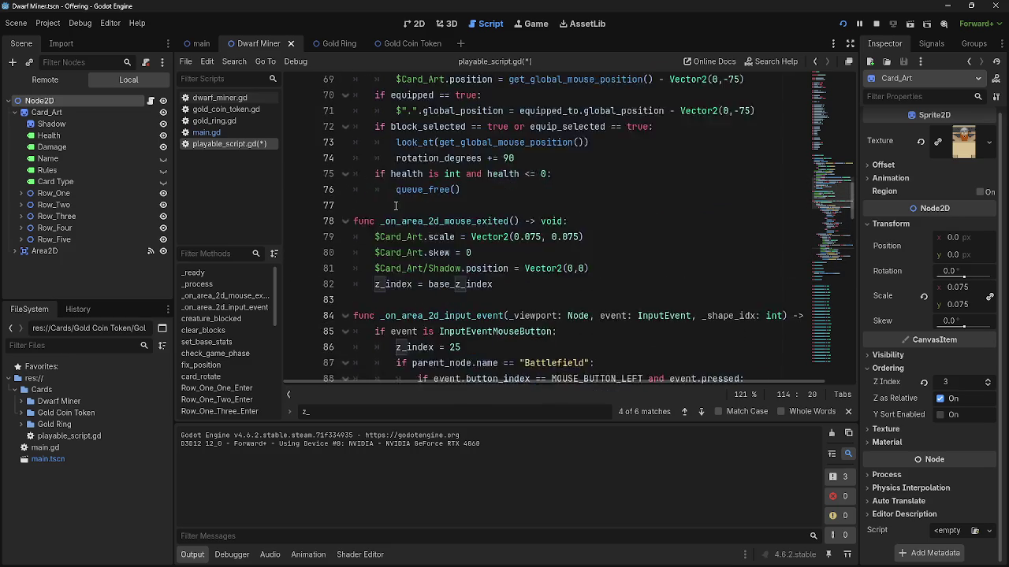
mouse_move(53, 107)
left_mouse_down()
mouse_move(371, 292)
mouse_move(375, 335)
mouse_move(440, 336)
left_mouse_up()
type(".\".")
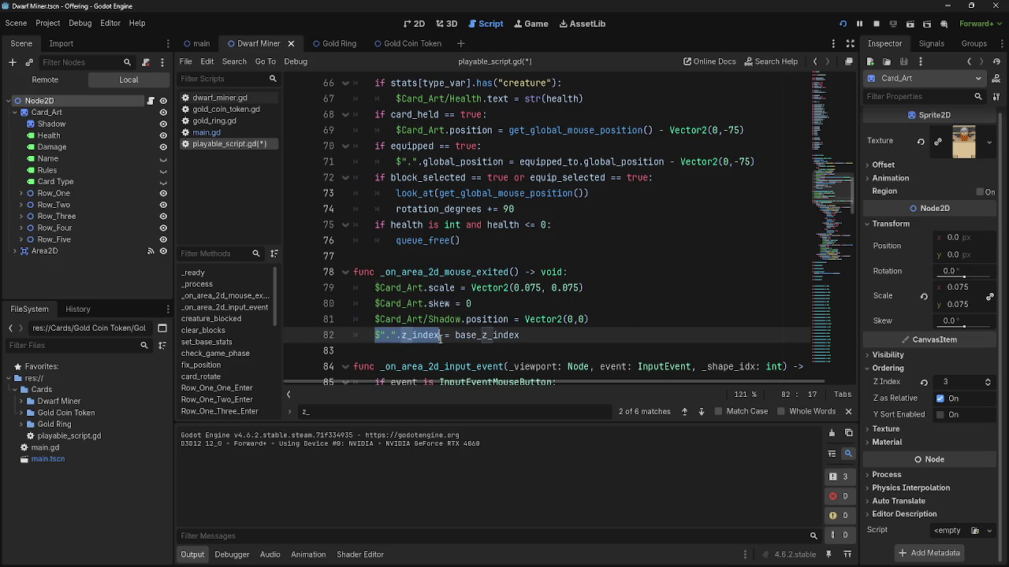
Correct line 86 so it reads $".".z_index.
left_click(462, 336)
scroll(441, 315, "down", 3)
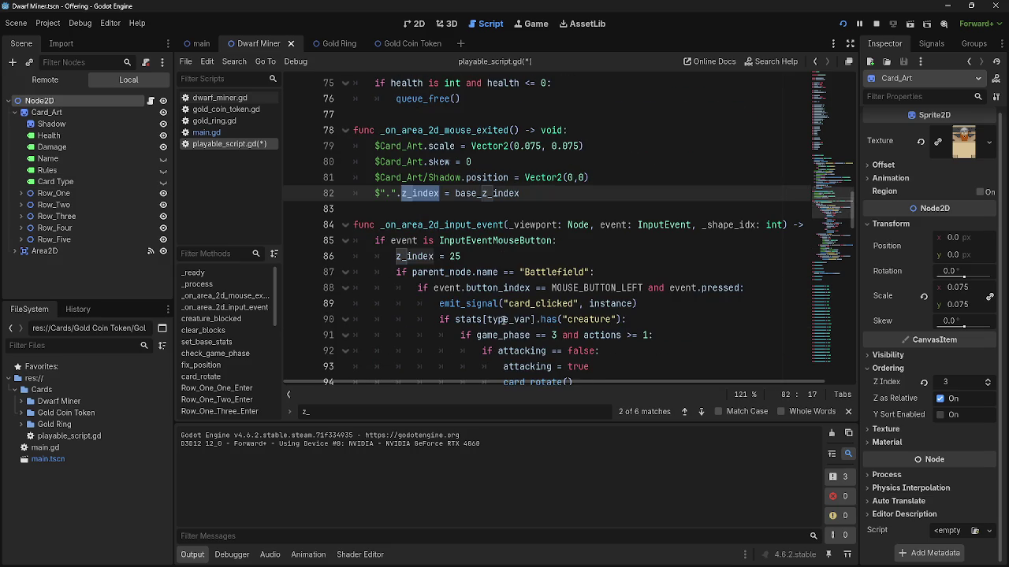
left_click(416, 256)
double_click(416, 257)
type("$\".\".z_index")
scroll(466, 265, "up", 1)
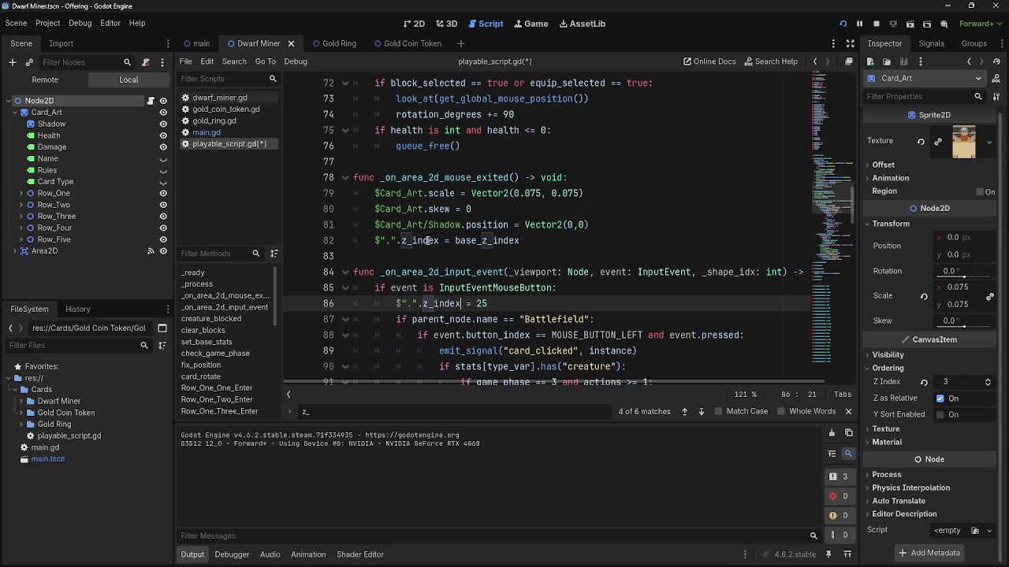
left_click(428, 240)
scroll(441, 261, "up", 10)
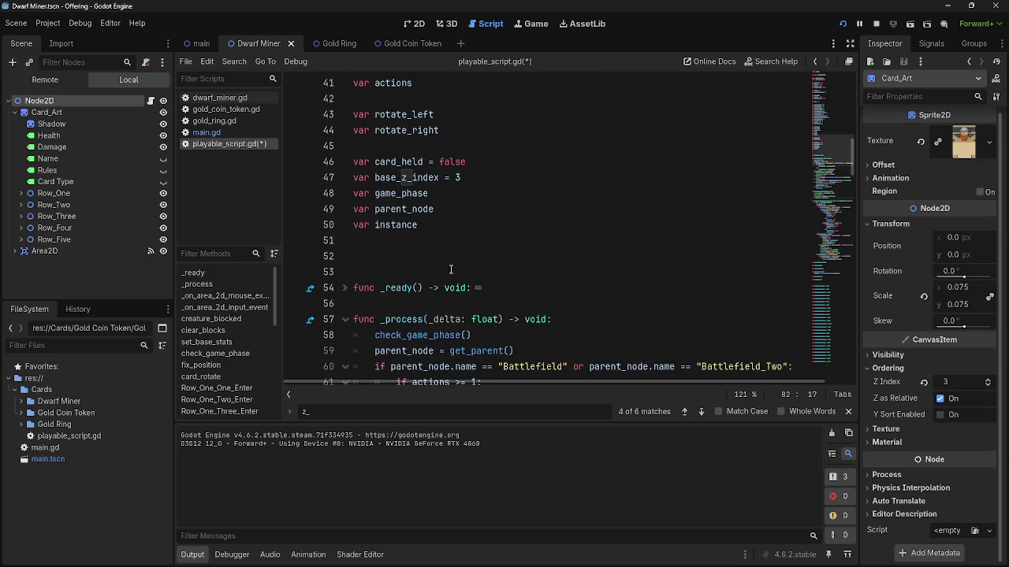
Review card.z_index = -1 on line 142 of main.gd and launch the game again.
left_click(207, 132)
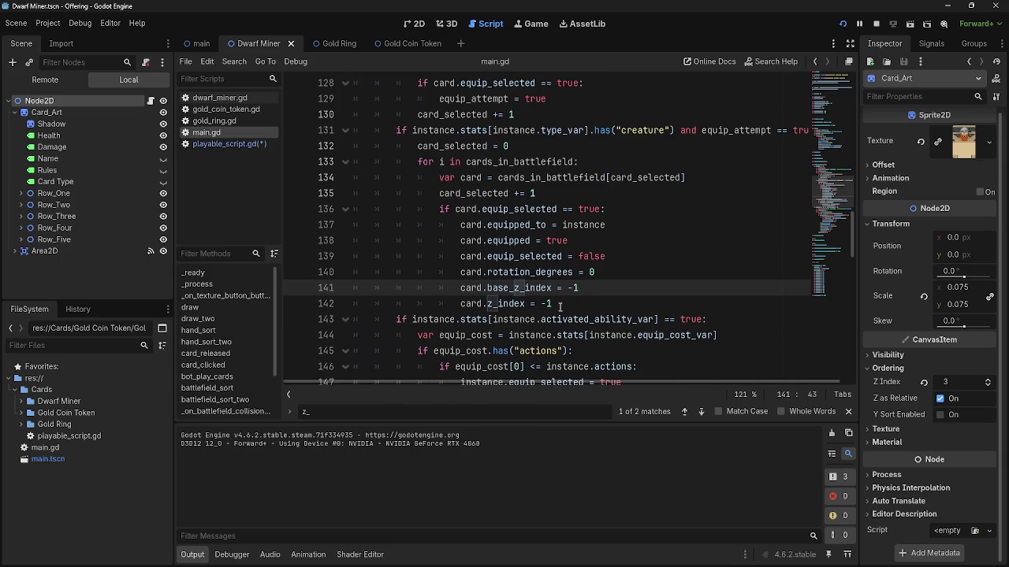
left_click_drag(575, 303, 405, 305)
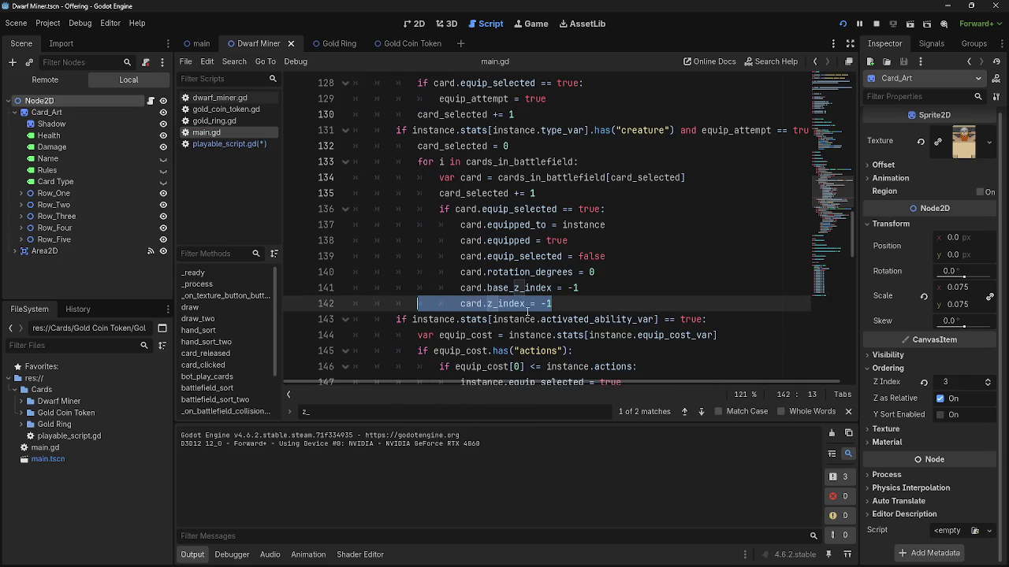
left_click(567, 304)
left_click_drag(551, 304, 465, 304)
left_click(576, 305)
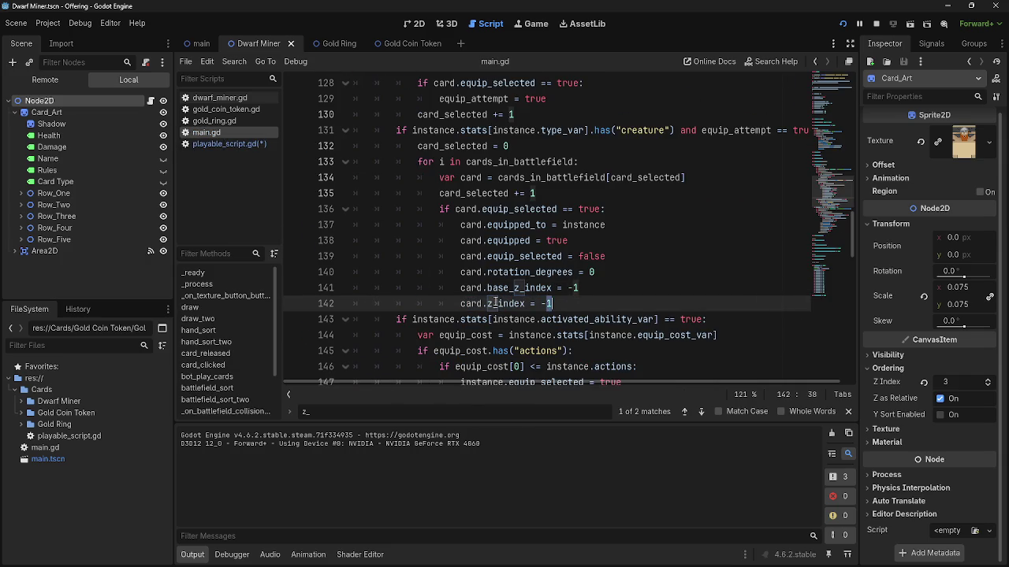
double_click(506, 303)
left_click(551, 304)
left_click(843, 23)
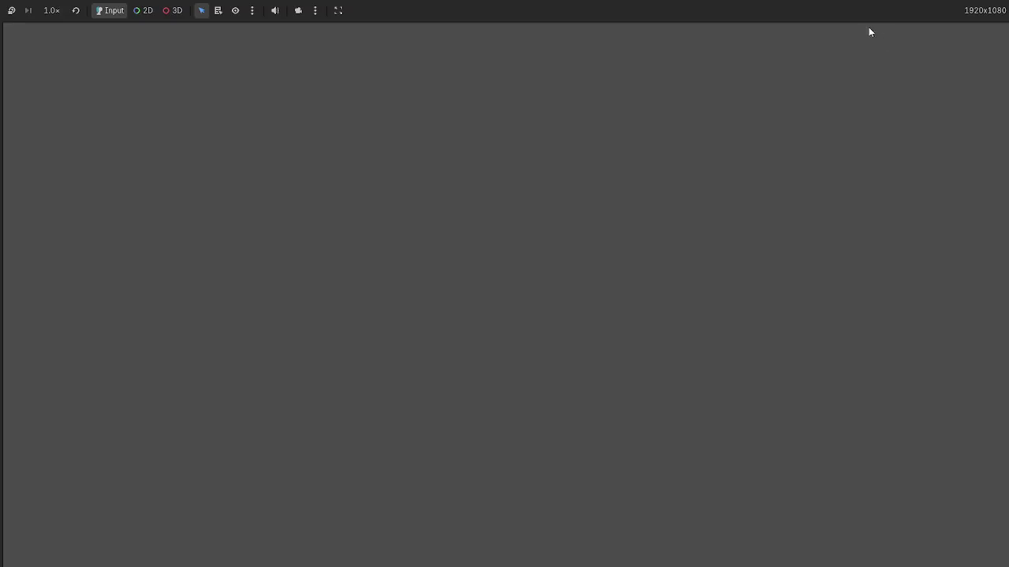
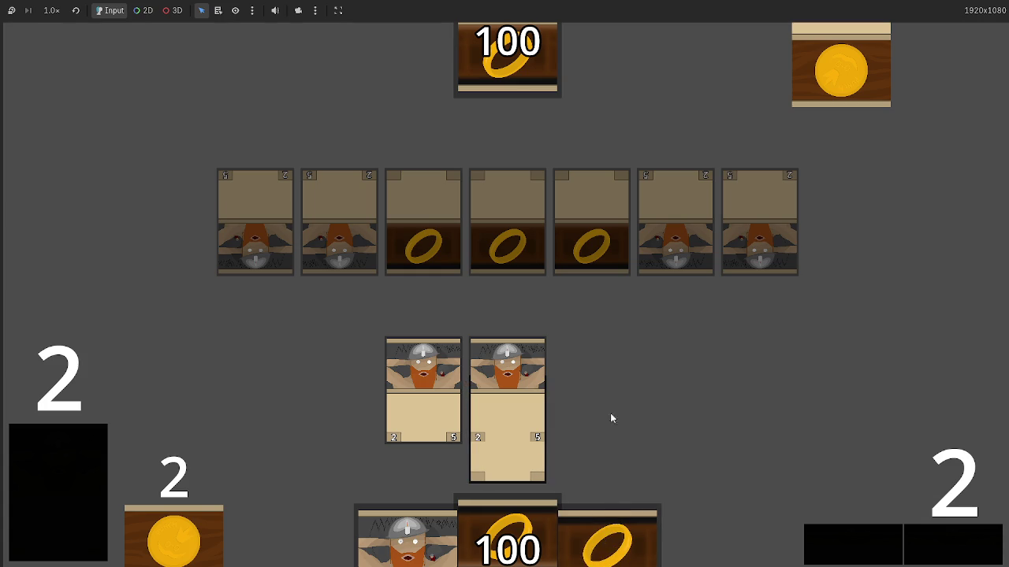
Play a hand card, advance phases through several turns, then return to main.gd's equip code.
mouse_move(544, 550)
left_mouse_down()
mouse_move(618, 427)
mouse_move(903, 561)
left_mouse_up()
left_click(934, 547)
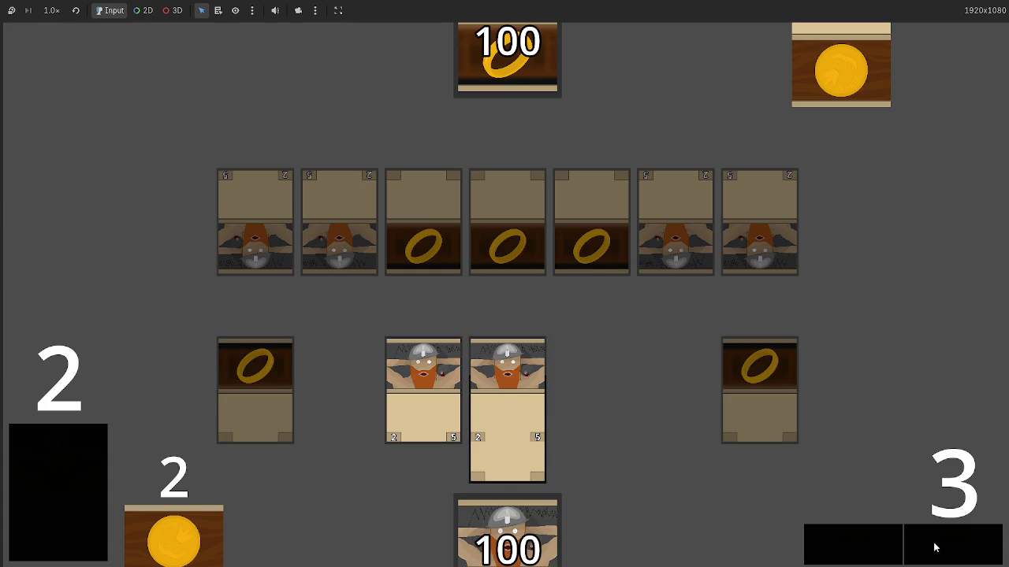
left_click(935, 547)
left_click(935, 547)
left_click(935, 547)
left_click(935, 547)
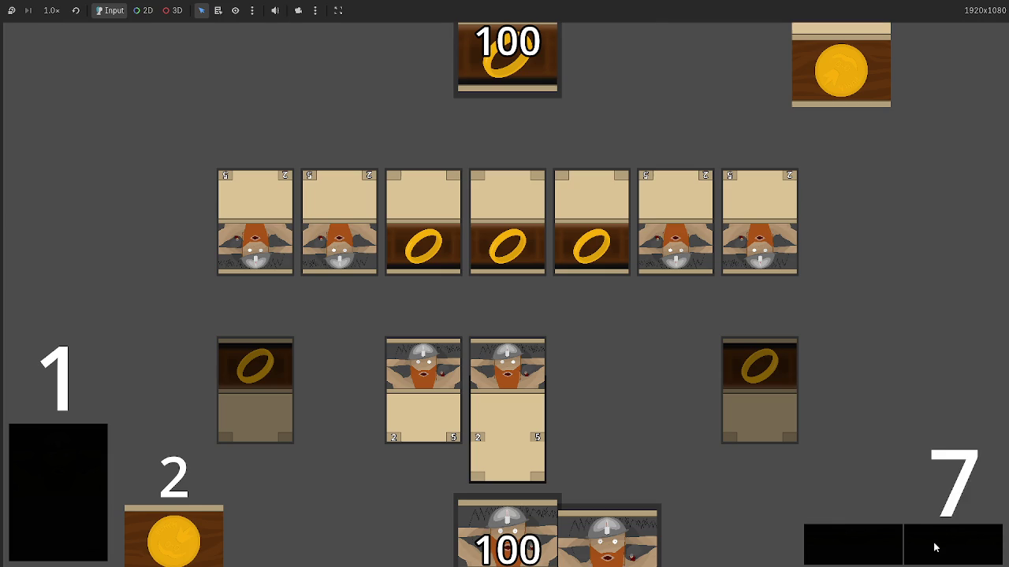
left_click(934, 547)
left_click(934, 547)
left_click(935, 547)
left_click(935, 547)
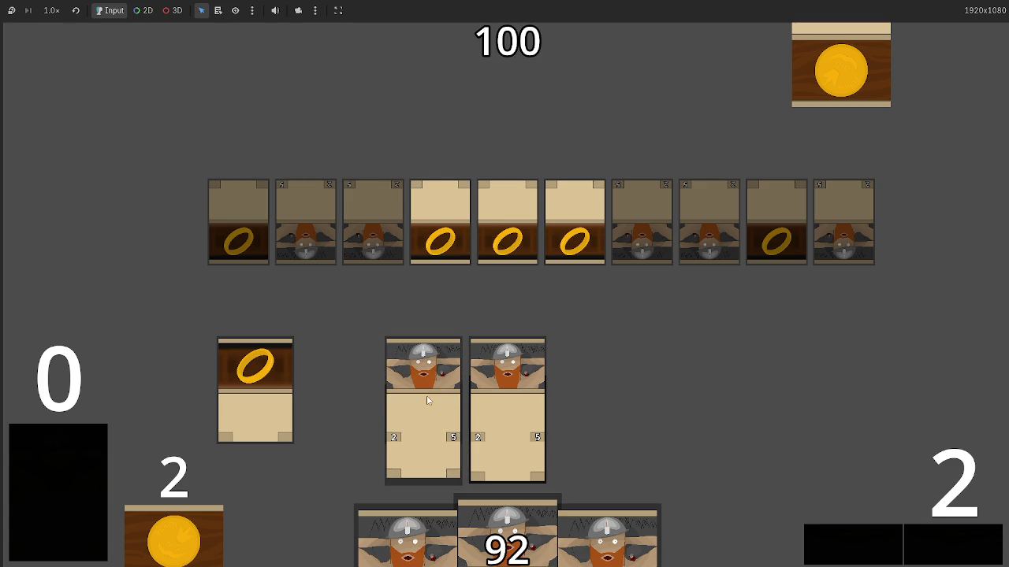
key("alt+Tab")
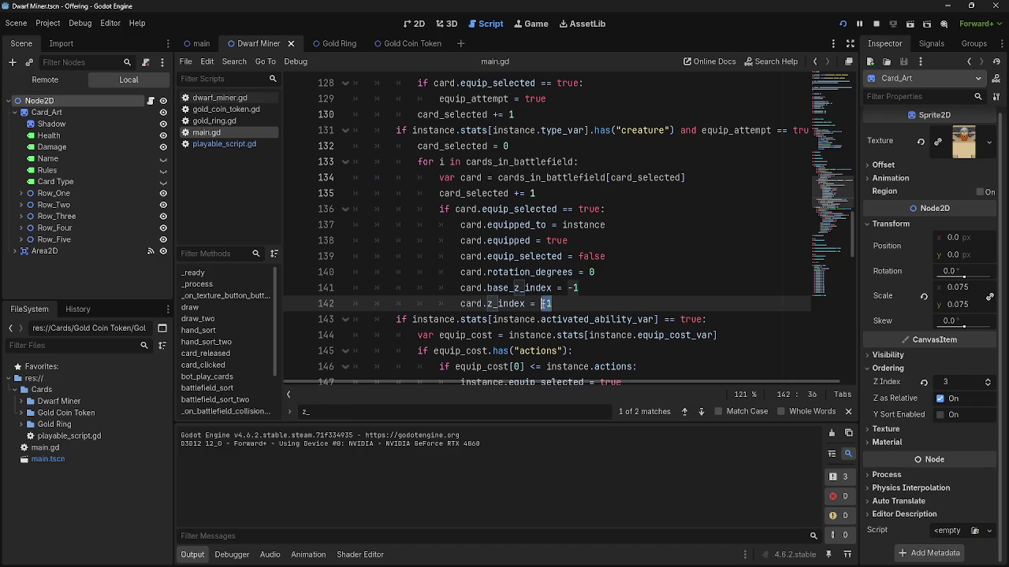
In playable_script.gd, change the clicked-card z_index from 25 to 30.
left_click(225, 144)
left_click(226, 120)
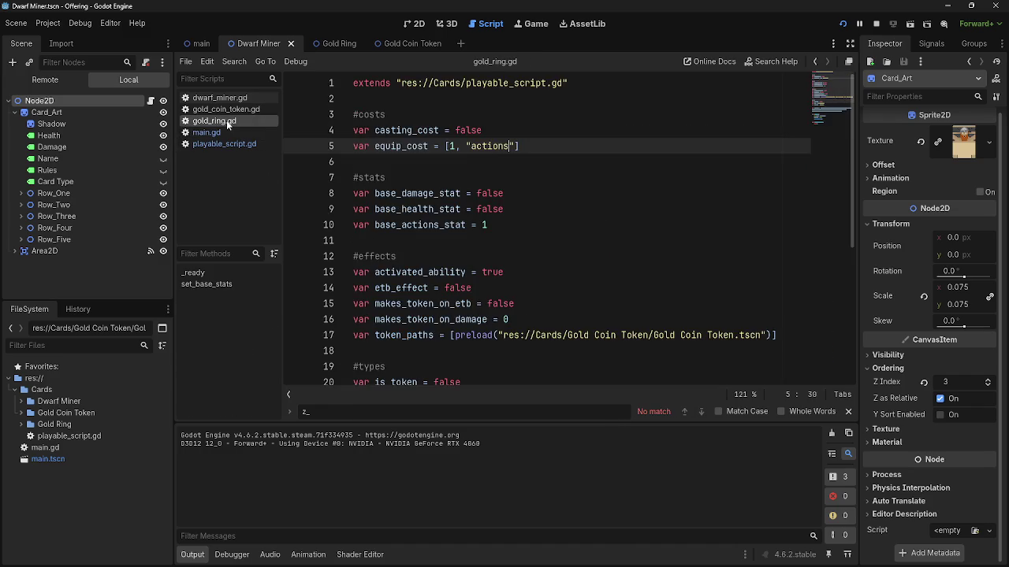
left_click(225, 133)
left_click(222, 147)
left_click(224, 132)
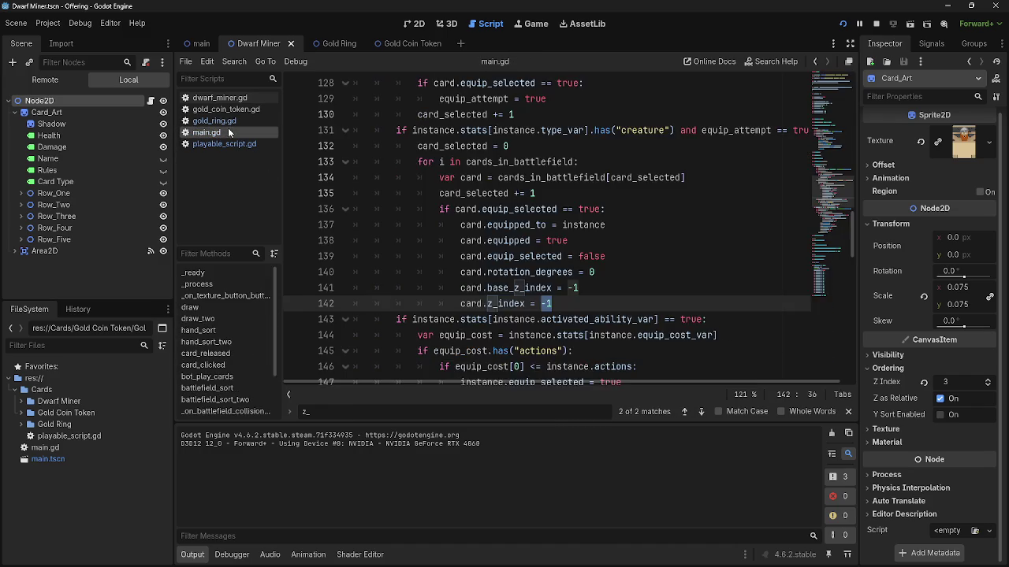
left_click(228, 121)
left_click(228, 132)
left_click(215, 147)
scroll(438, 264, "down", 6)
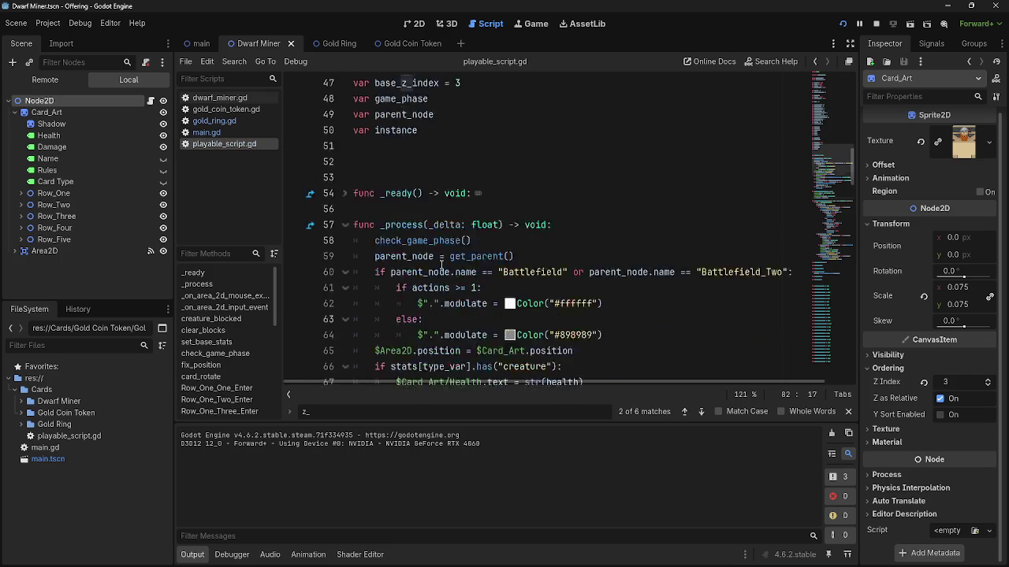
scroll(441, 264, "down", 3)
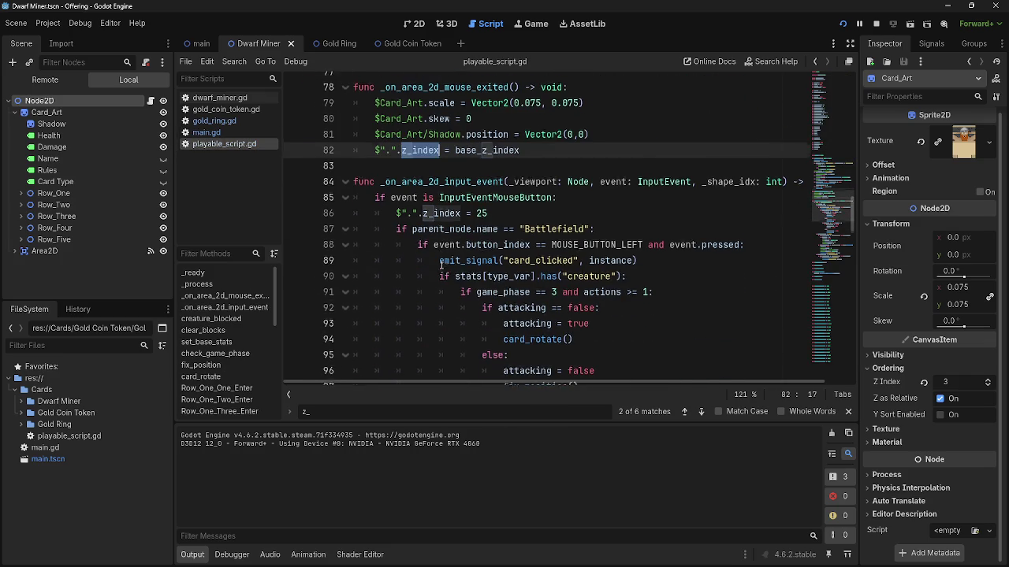
left_click(488, 209)
type("30")
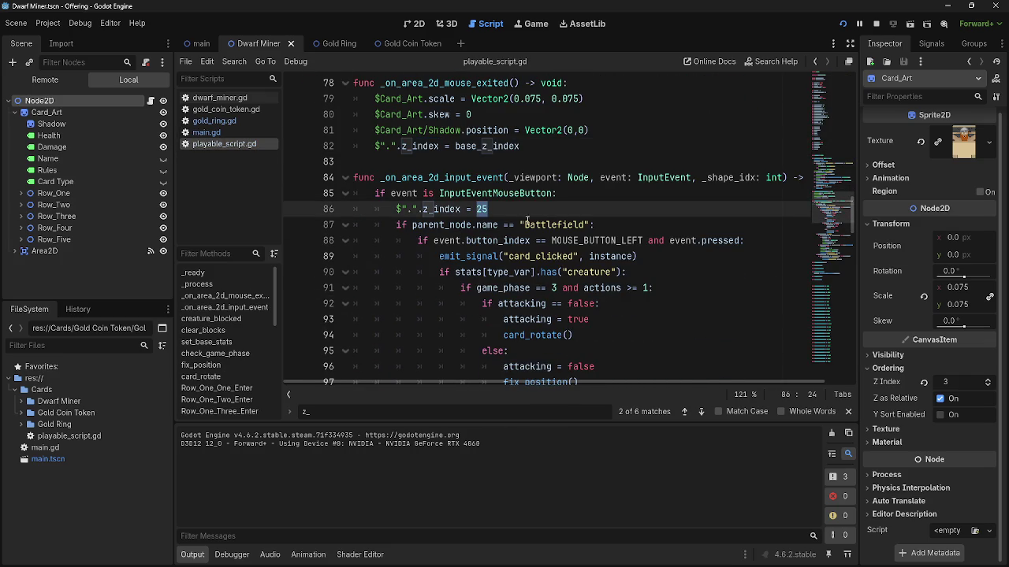
Set the equipped card's base_z_index and z_index to 0 in main.gd, save, and relaunch.
left_click(206, 131)
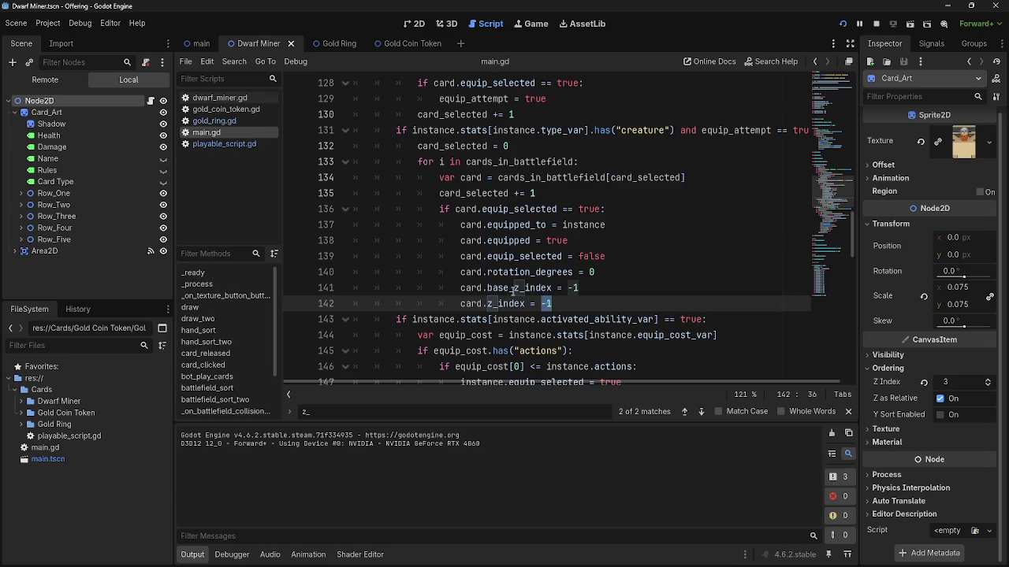
left_click(581, 288)
type("0")
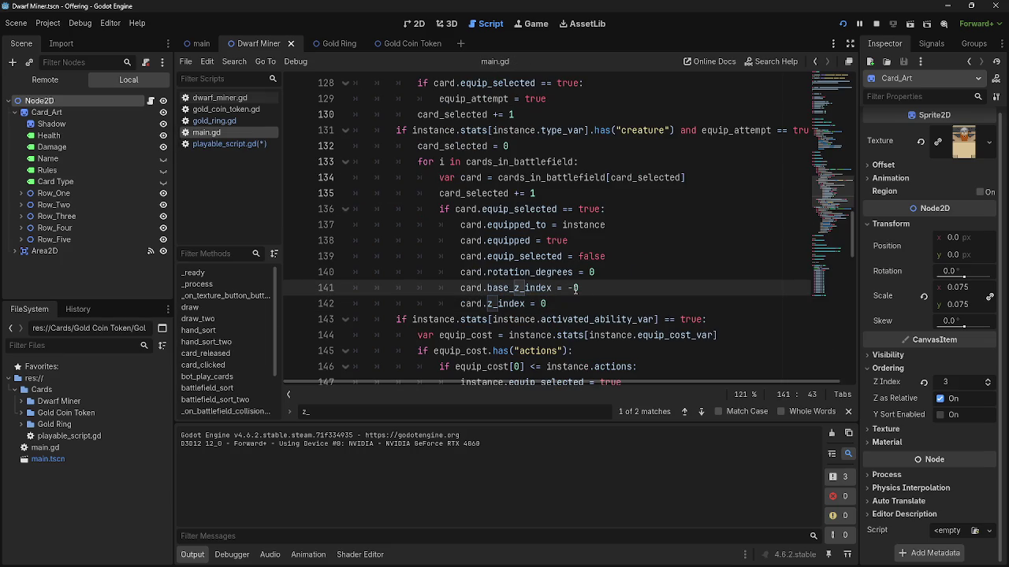
left_click(224, 144)
key("F3")
key("F3")
key("ctrl+s")
scroll(474, 274, "up", 1)
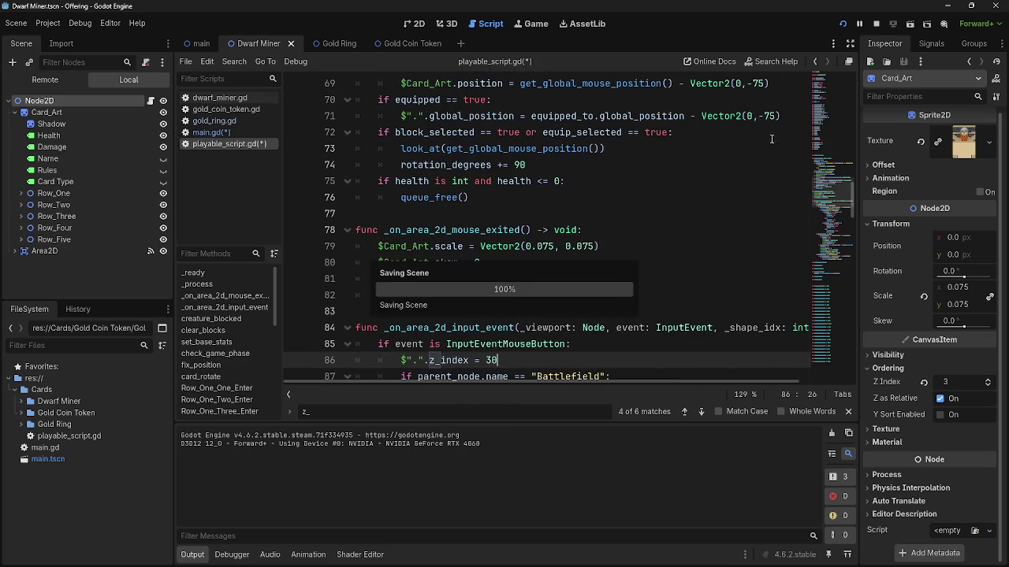
left_click(845, 24)
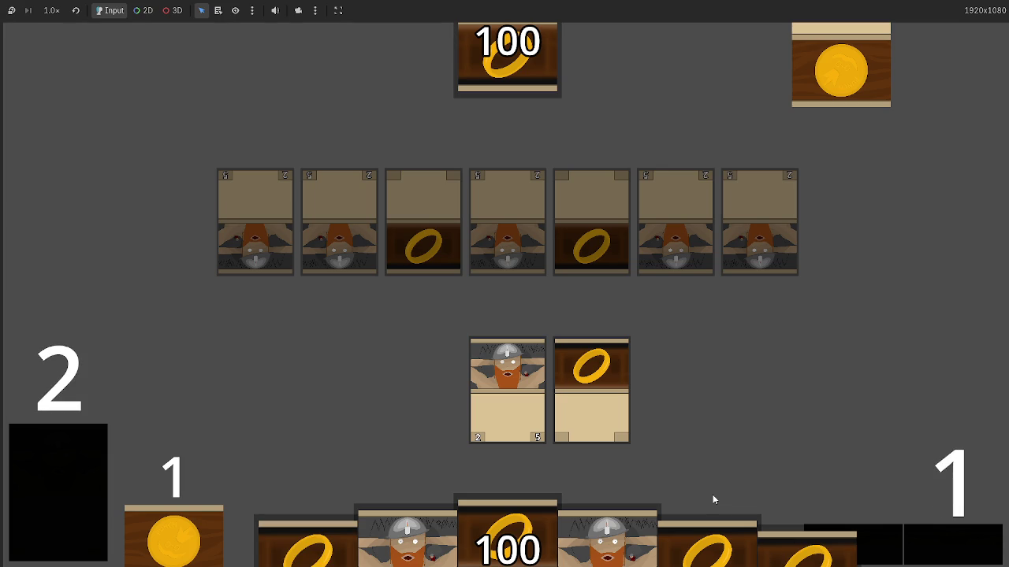
Click the Gold Ring card to equip it tucked beneath the Dwarf Miner.
left_click(613, 407)
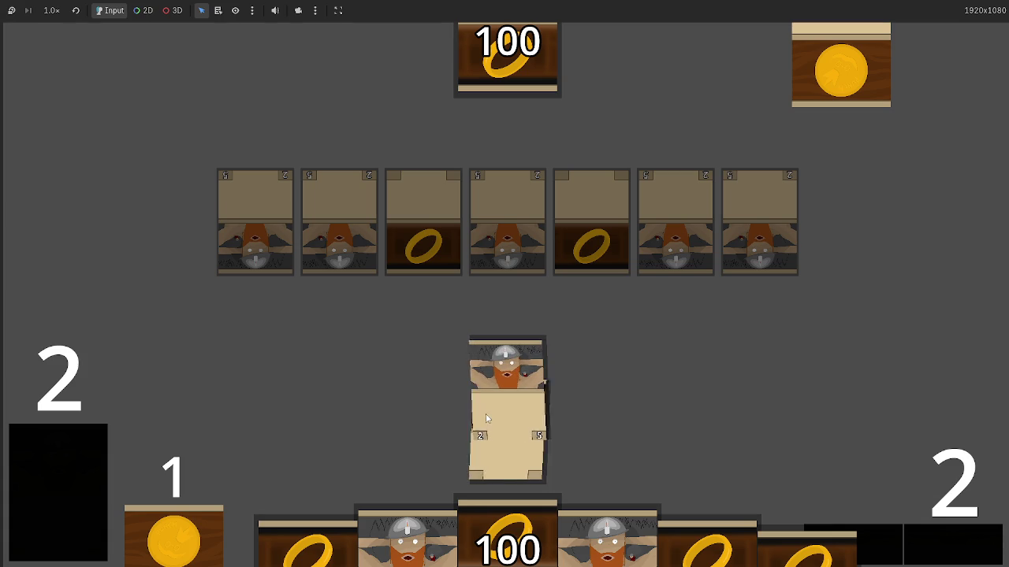
Add print(z_index) above the base_z_index reset in _on_area_2d_mouse_exited.
key("alt+Tab")
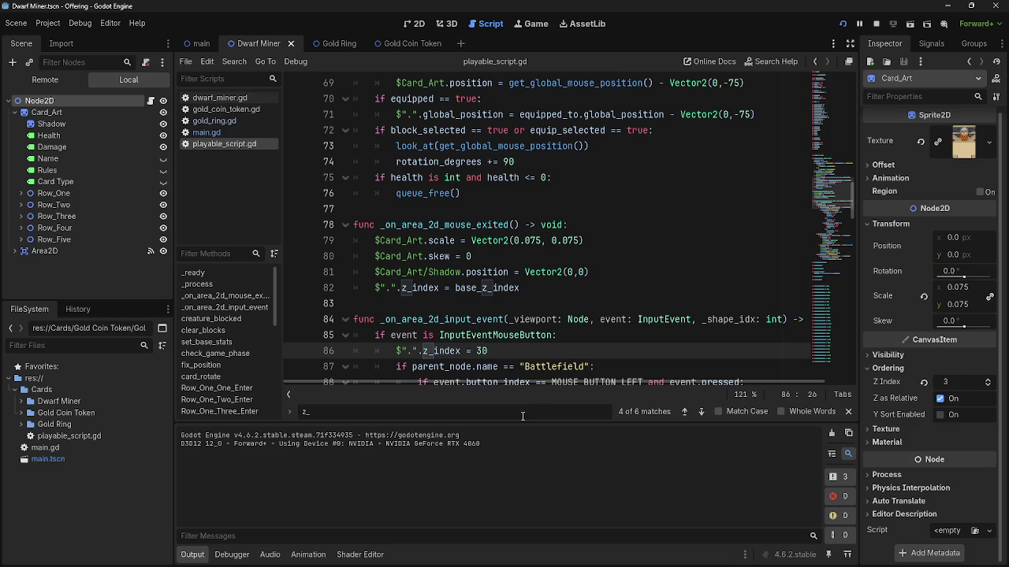
scroll(498, 371, "up", 7)
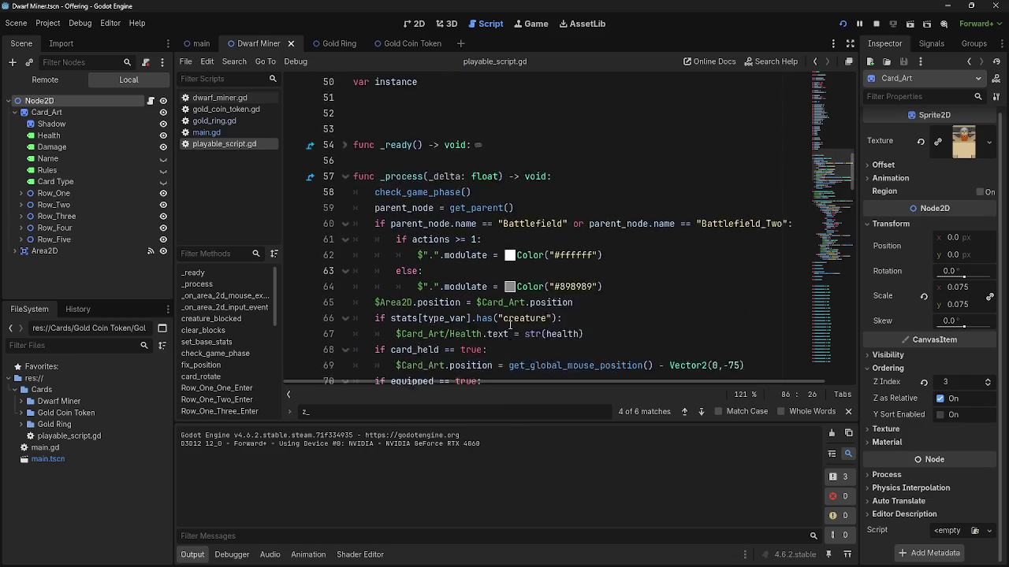
scroll(578, 288, "down", 8)
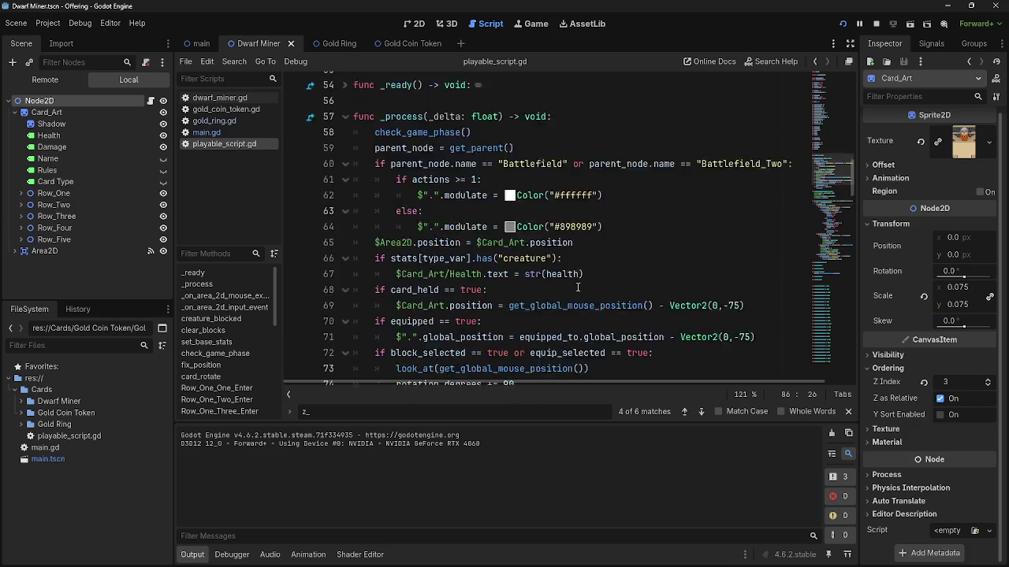
left_click(611, 226)
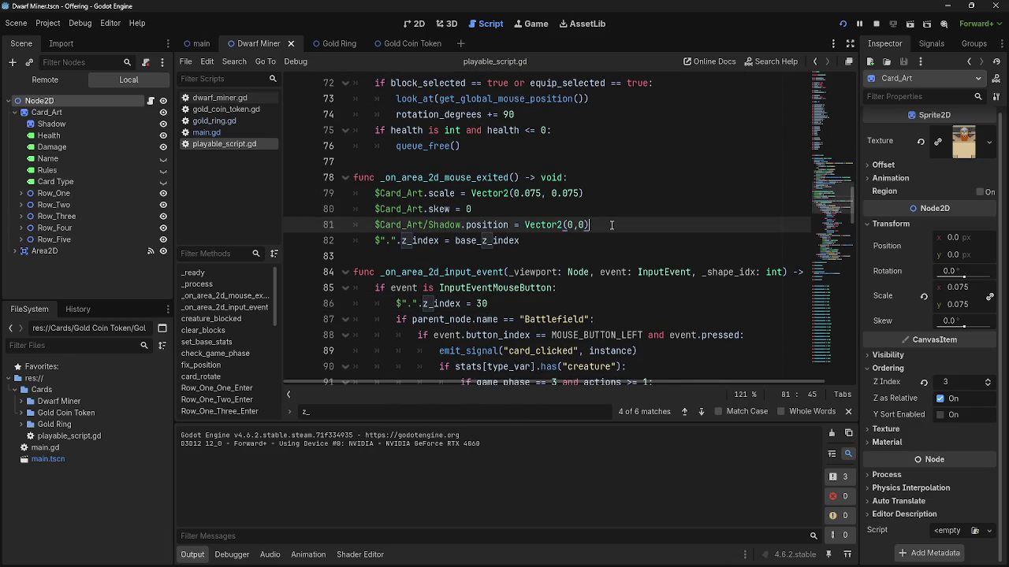
key("Return")
type("pri")
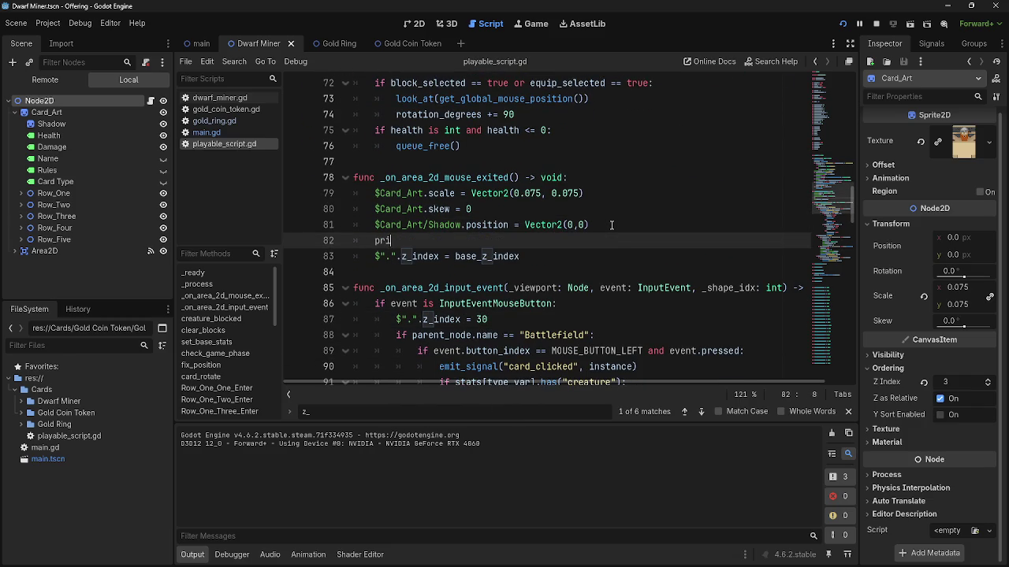
type("nt(")
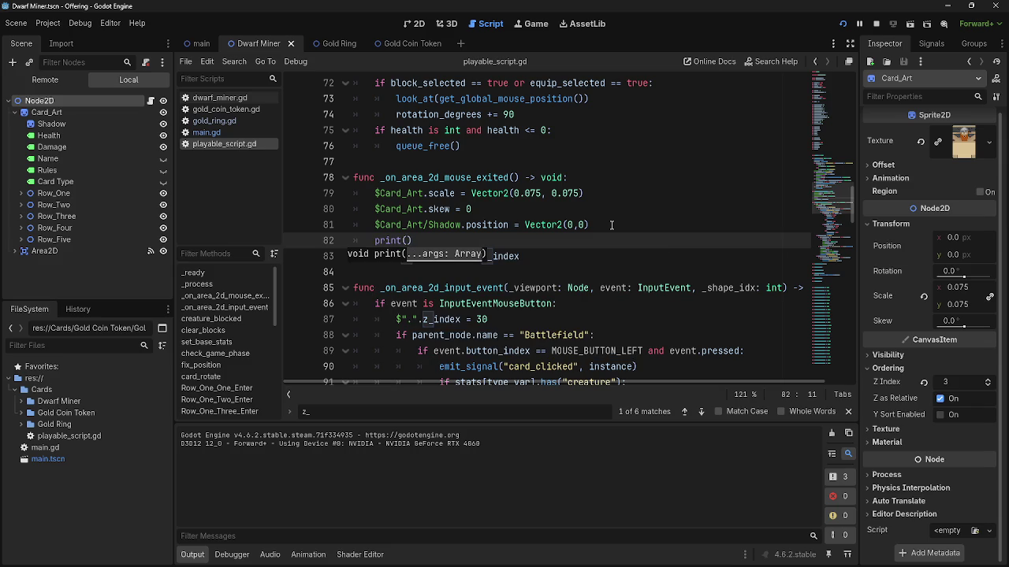
type("z")
key("BackSpace")
type("z_")
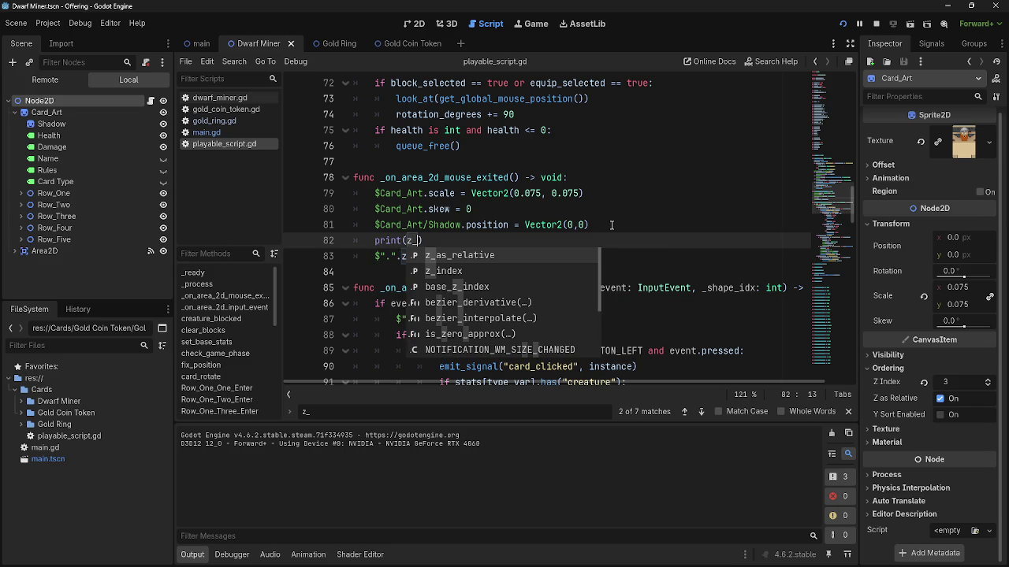
key("Down")
key("Return")
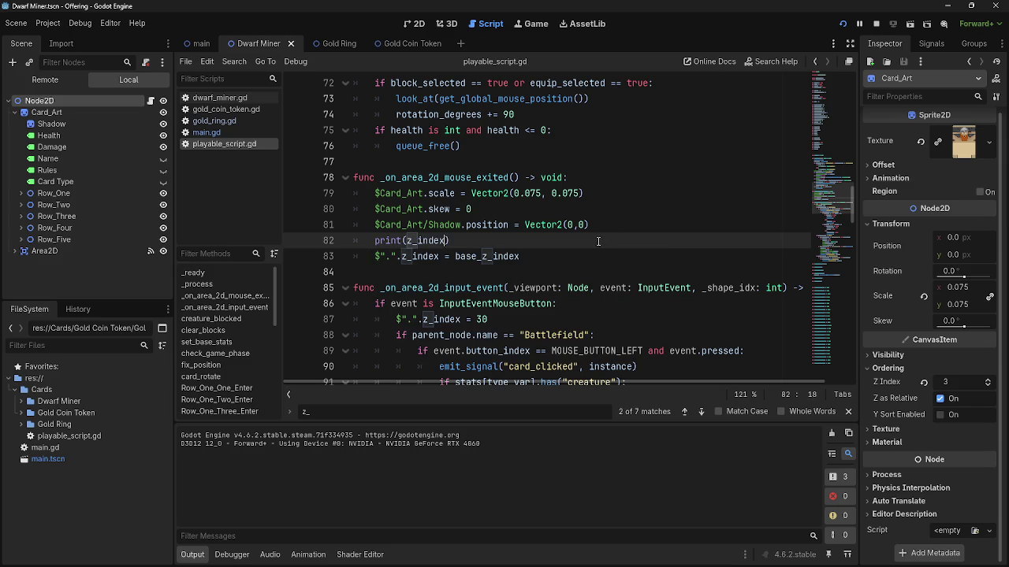
Copy the print(z_index) line below the reset line, then run the game.
left_click(593, 251)
key("Return")
left_click(448, 238)
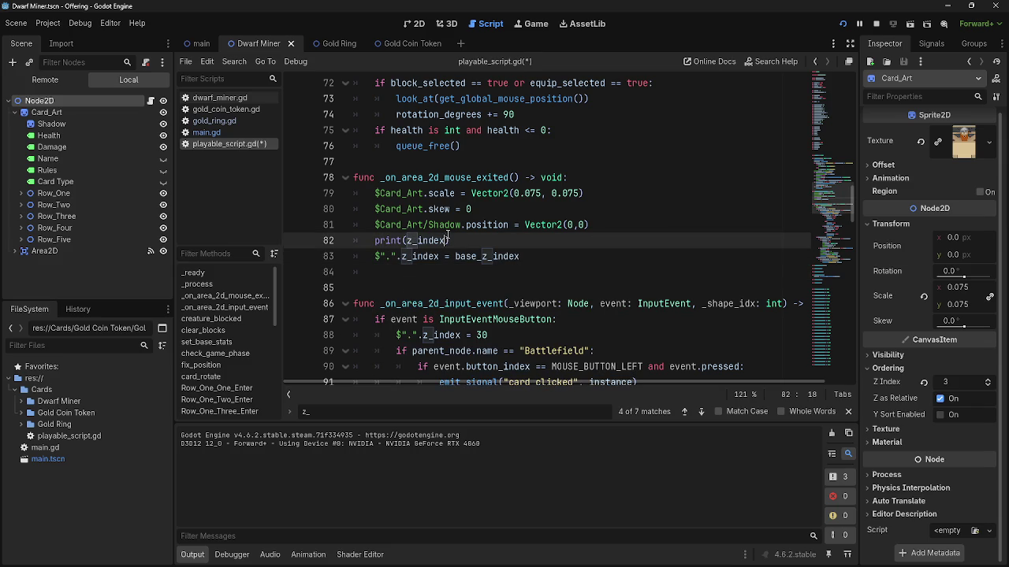
left_click_drag(417, 240, 375, 241)
key("ctrl+c")
left_click(394, 272)
key("ctrl+v")
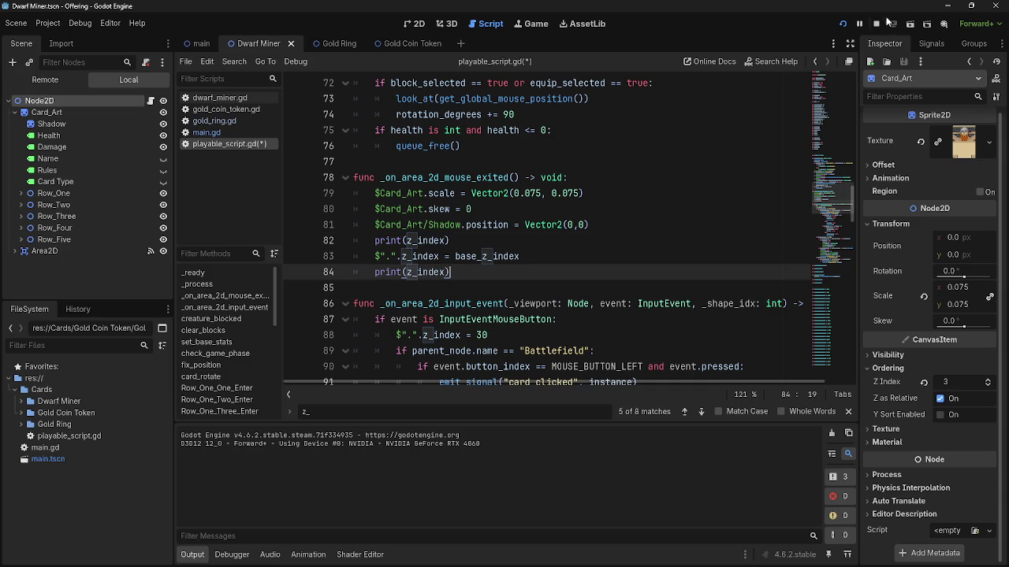
left_click(842, 22)
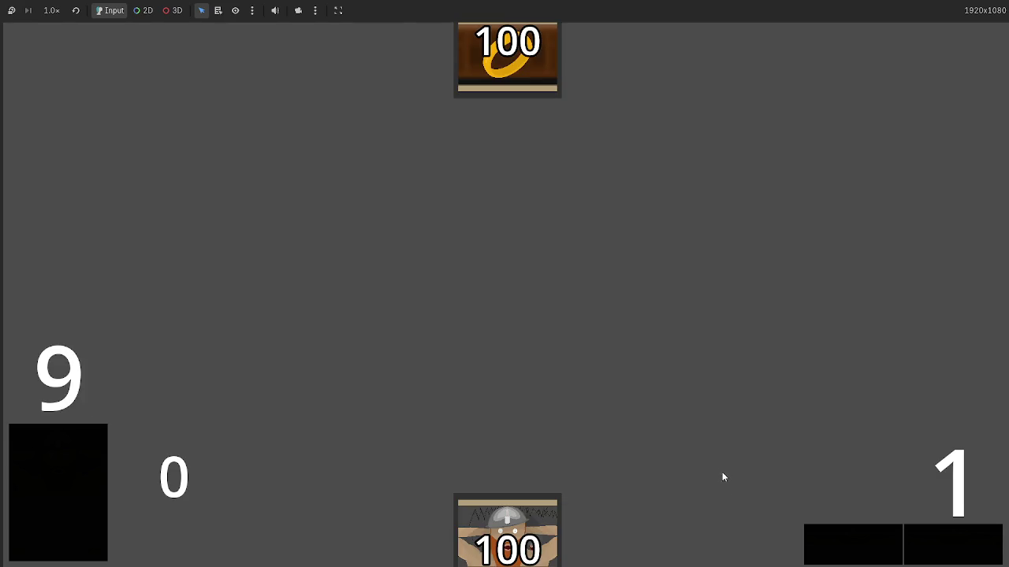
Play a Dwarf Miner and a Gold Ring, then compare the z_index prints in the Output panel.
left_click(509, 403)
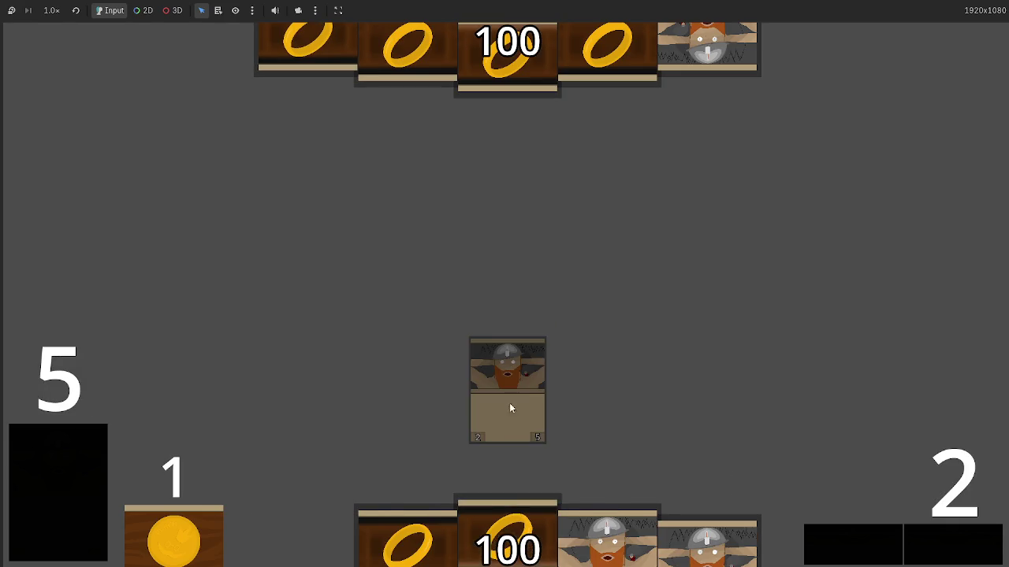
left_click(575, 382)
key("alt+Tab")
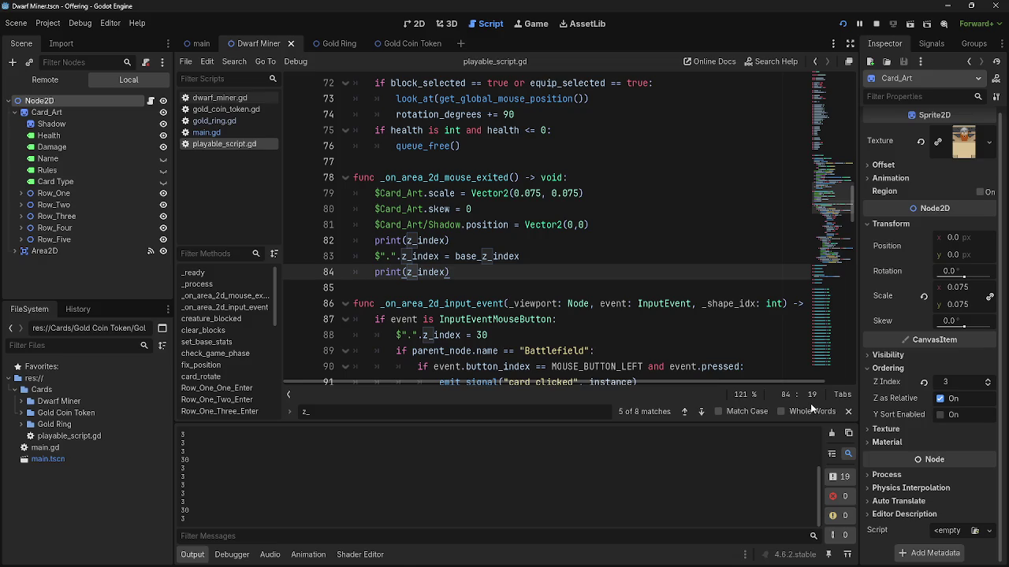
key("alt+Tab")
key("alt+Tab")
key("alt+Tab")
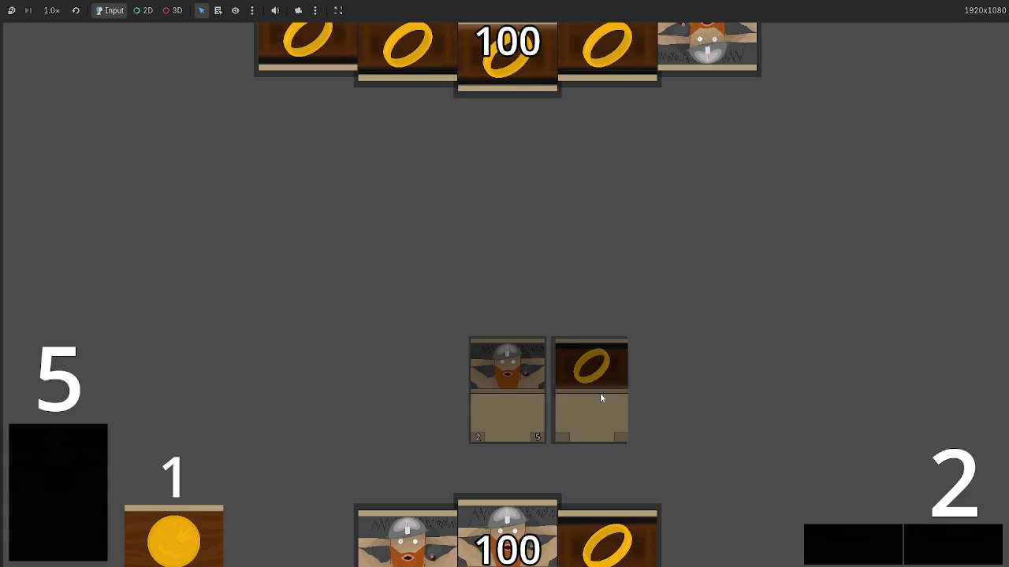
key("alt+Tab")
key("alt+Tab")
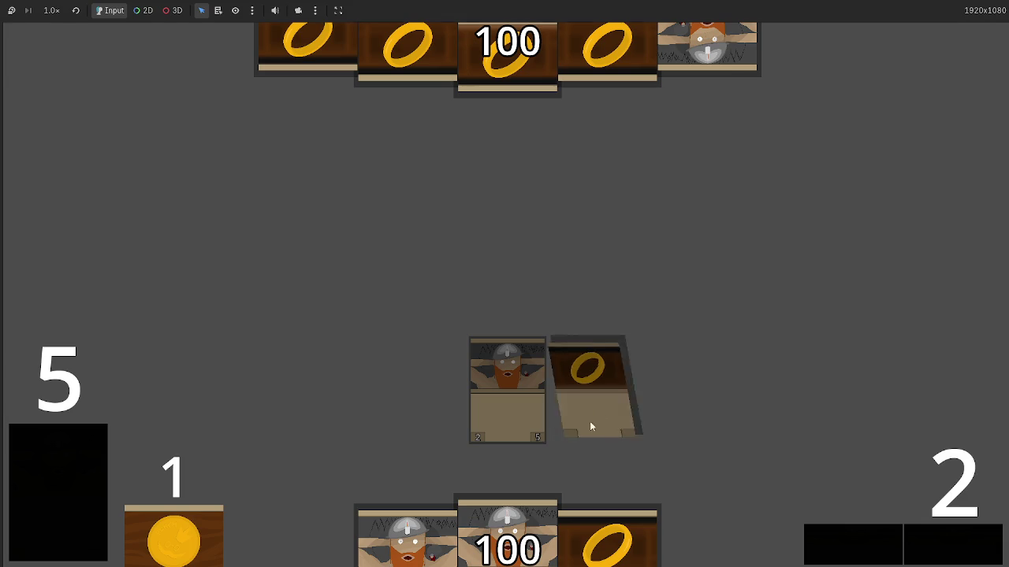
key("alt+Tab")
key("alt+Tab")
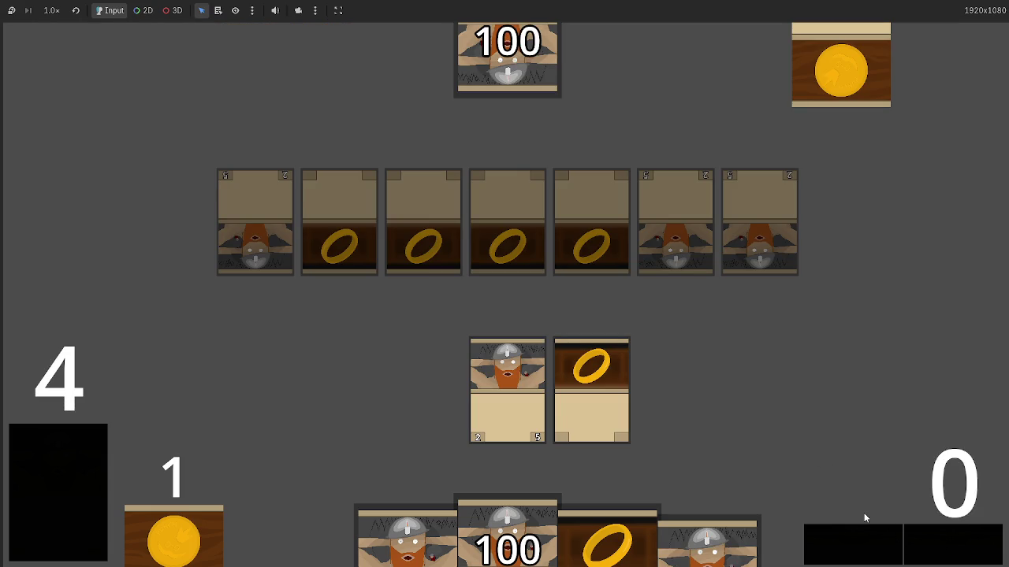
key("alt+Tab")
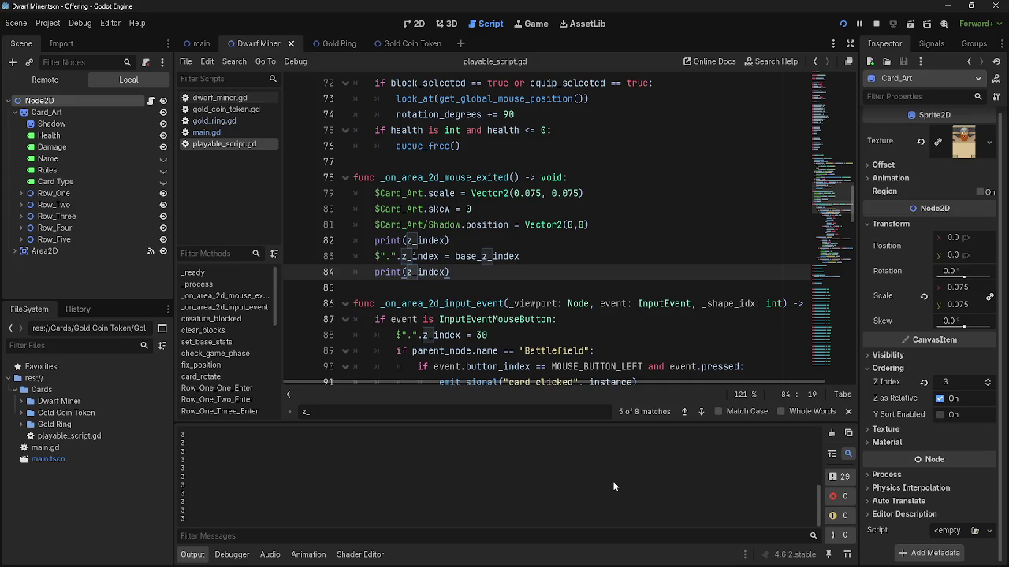
key("alt+Tab")
key("alt+Tab")
key("alt+Tab")
key("alt+Tab")
key("alt+Tab")
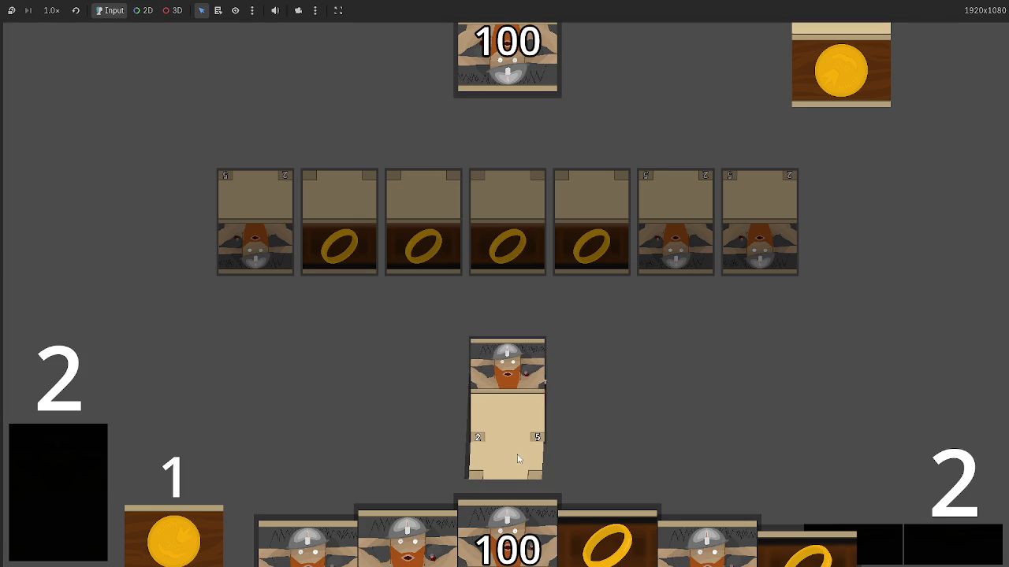
key("alt+Tab")
key("alt+Tab")
key("alt+Tab")
key("alt+Tab")
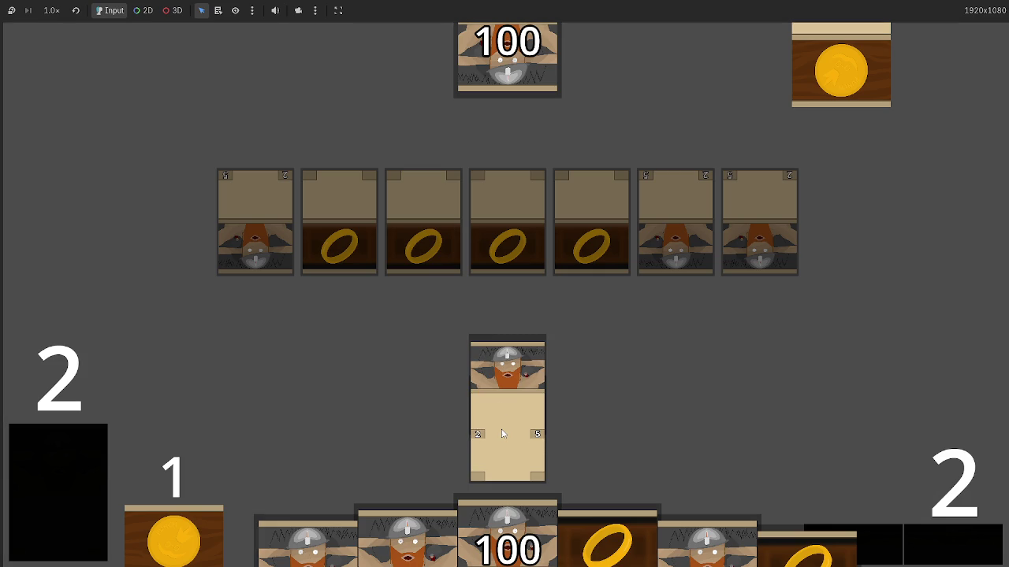
Locate the z_index = 30 line and other z_index uses in playable_script.gd.
key("alt+Tab")
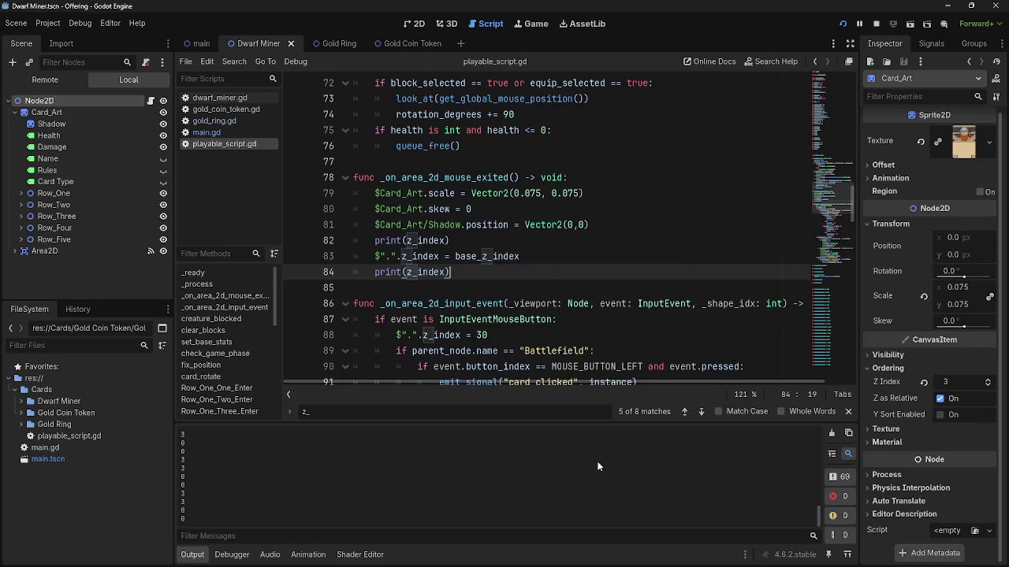
key("alt+Tab")
key("alt+Tab")
scroll(523, 347, "down", 1)
scroll(523, 347, "down", 3)
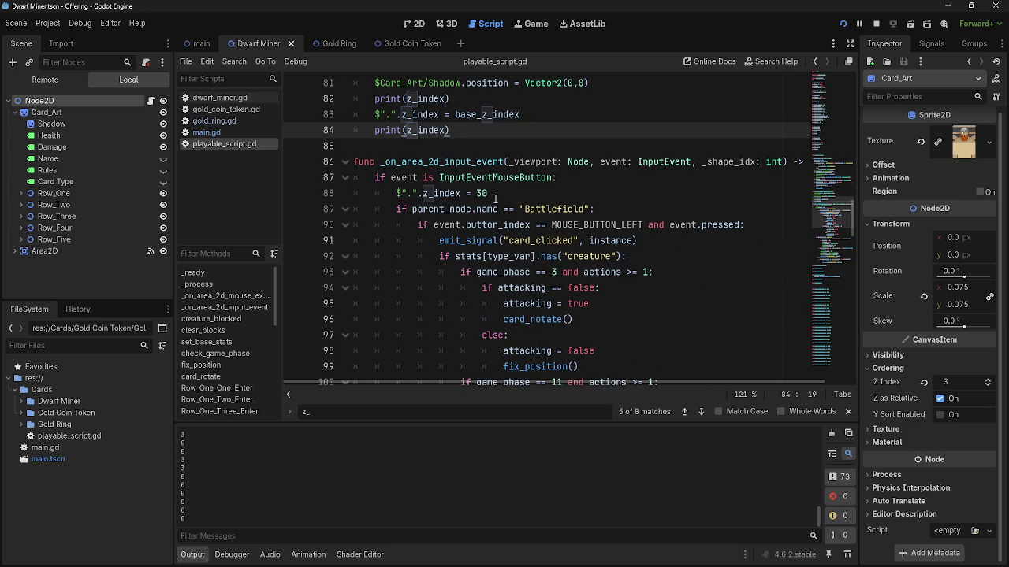
left_click_drag(495, 198, 357, 195)
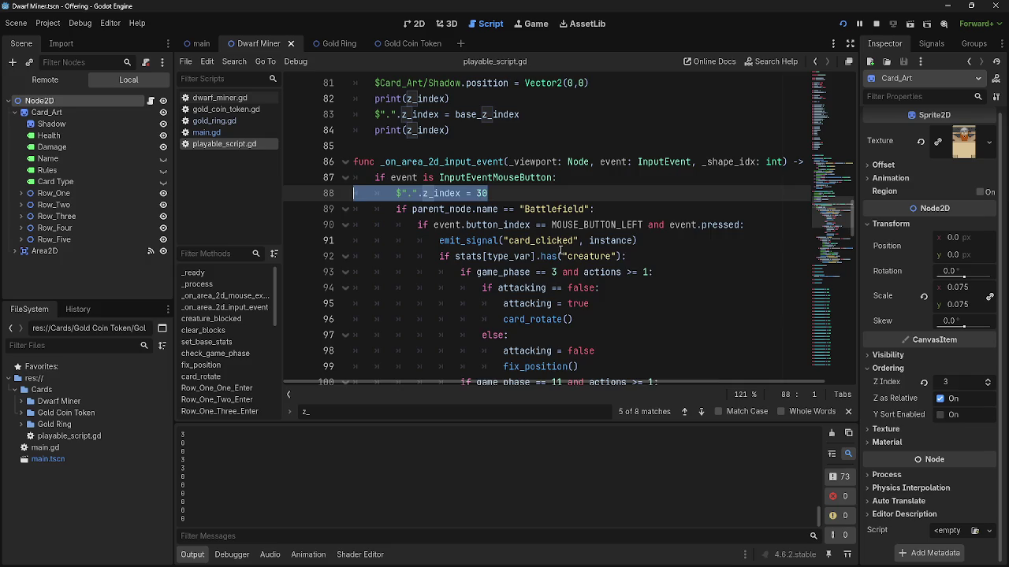
scroll(560, 250, "down", 7)
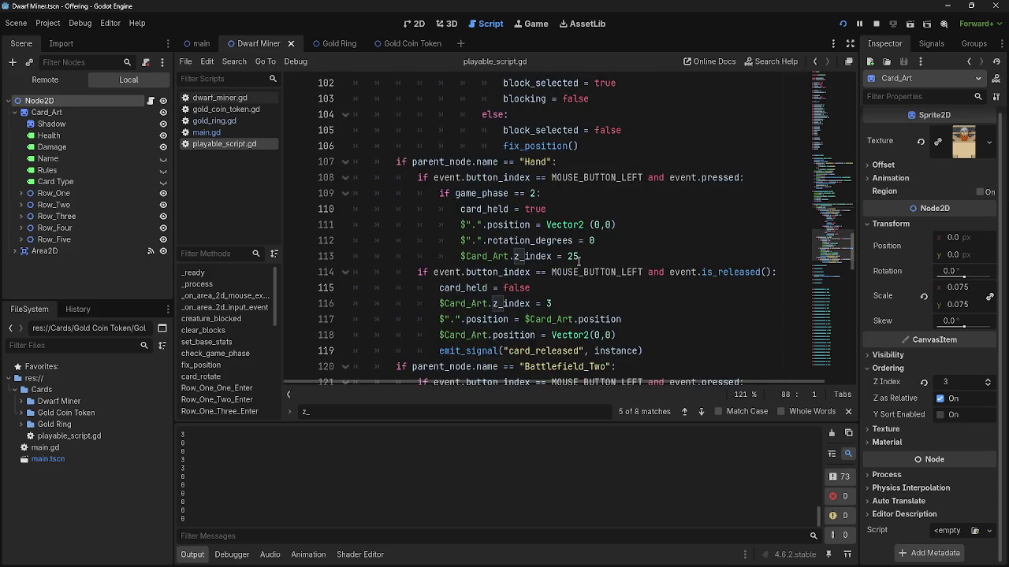
scroll(579, 260, "up", 9)
double_click(432, 289)
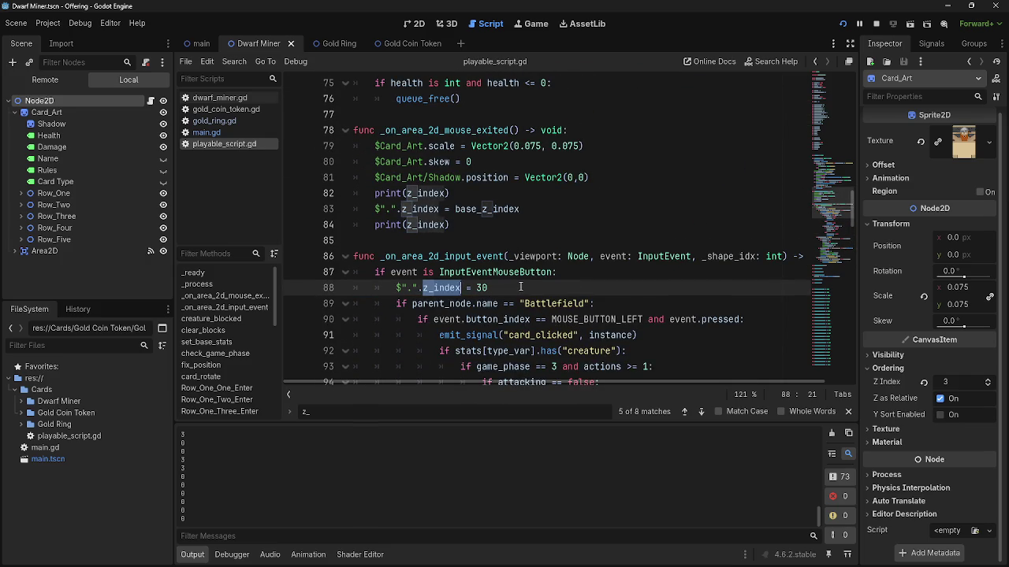
Check the running game, then inspect the z_index = 30 statement on line 88.
key("F5")
key("F8")
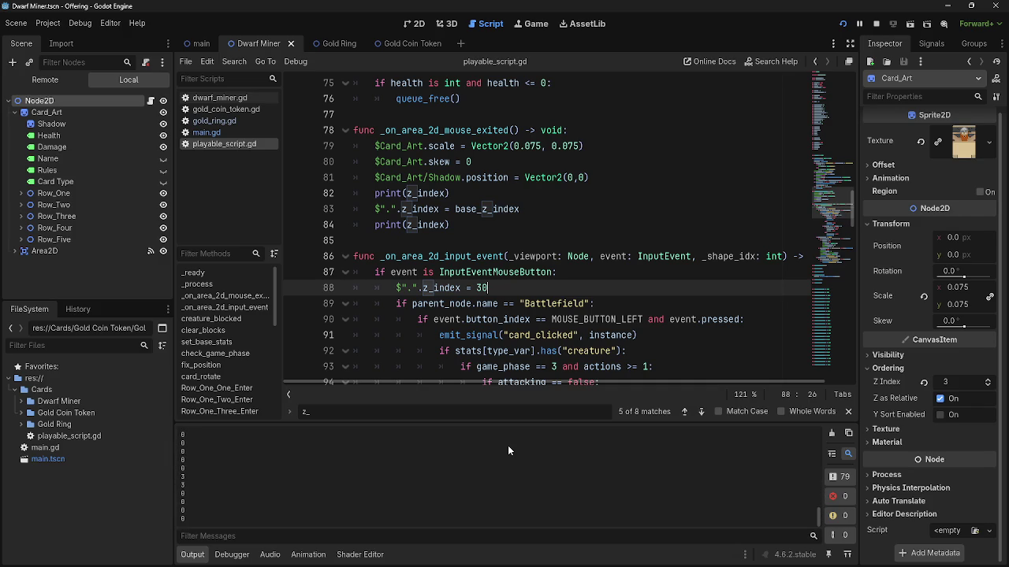
key("F5")
scroll(471, 303, "down", 1)
triple_click(436, 240)
left_click(512, 240)
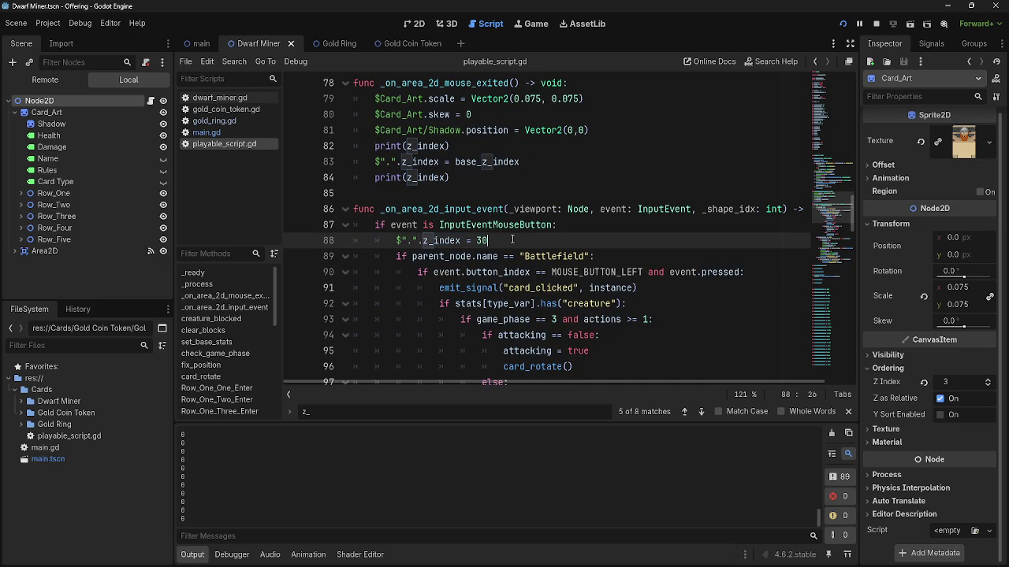
double_click(426, 240)
left_click_drag(423, 240, 396, 241)
left_click_drag(487, 240, 352, 241)
left_click(504, 246)
Delete both print(z_index) lines and the base_z_index reset in _on_area_2d_mouse_exited.
double_click(473, 82)
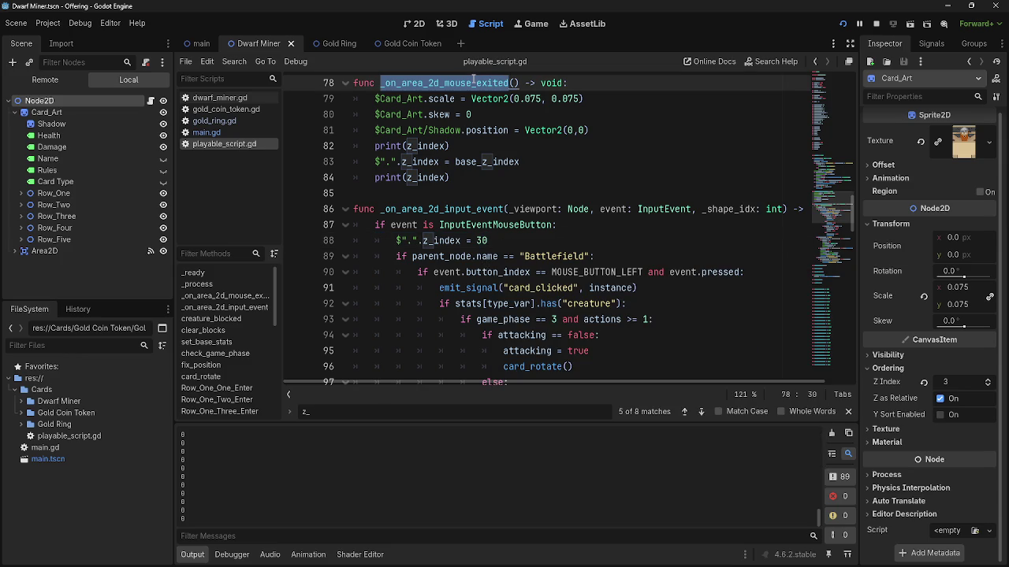
left_click_drag(447, 178, 359, 180)
key("BackSpace")
key("BackSpace")
left_click_drag(453, 146, 333, 150)
key("BackSpace")
key("BackSpace")
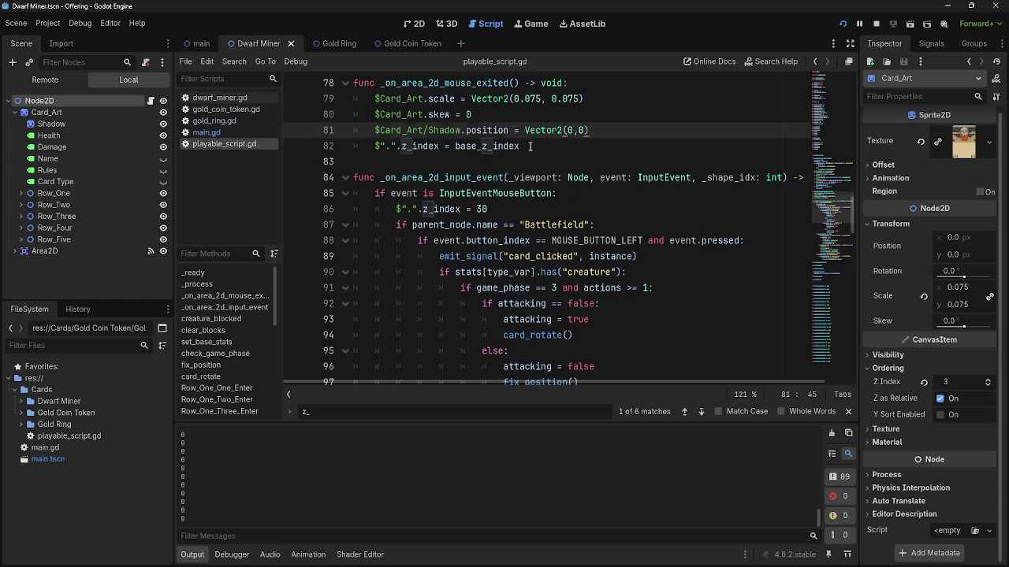
left_click_drag(530, 147, 337, 148)
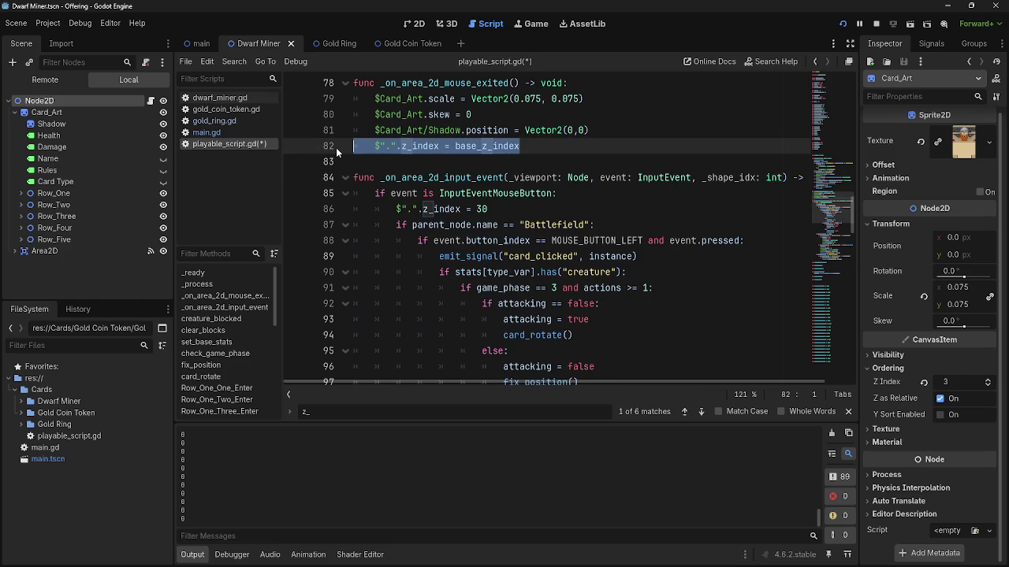
key("BackSpace")
Remove the z_index = 30 line, then stop and relaunch the game.
key("BackSpace")
left_click(487, 194)
left_click_drag(487, 193, 348, 194)
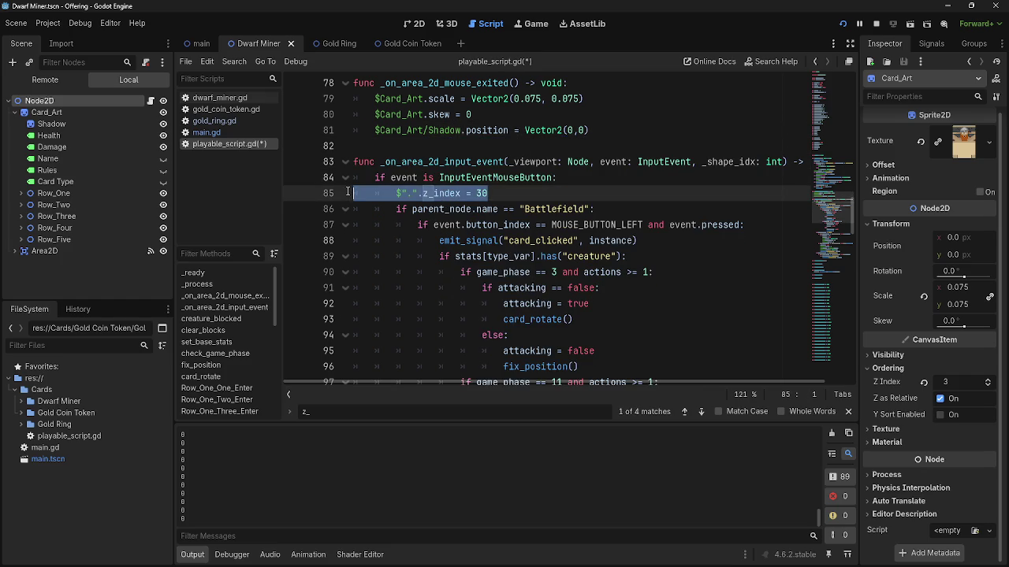
key("BackSpace")
key("BackSpace")
scroll(347, 163, "down", 3)
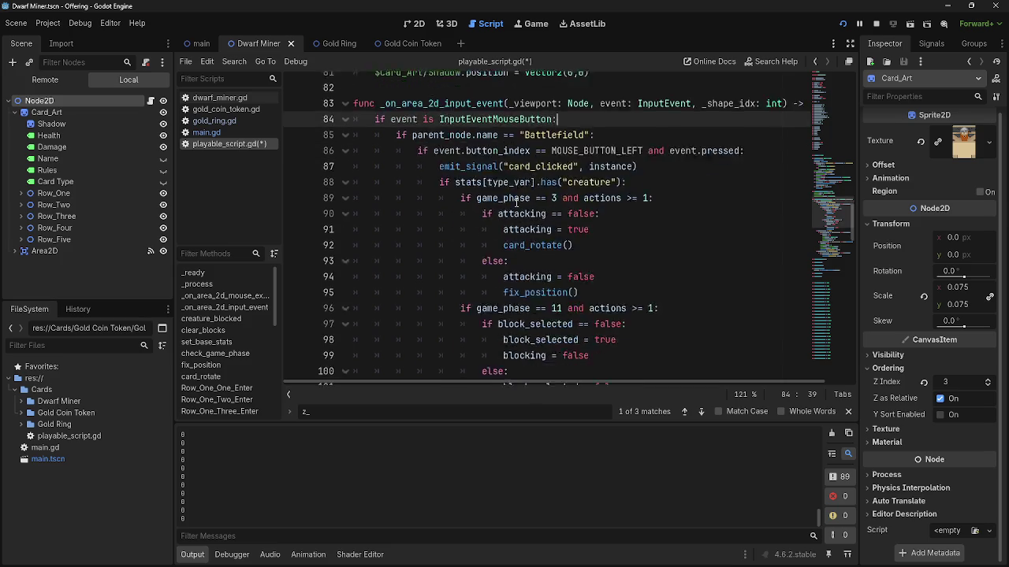
left_click(847, 26)
left_click(842, 24)
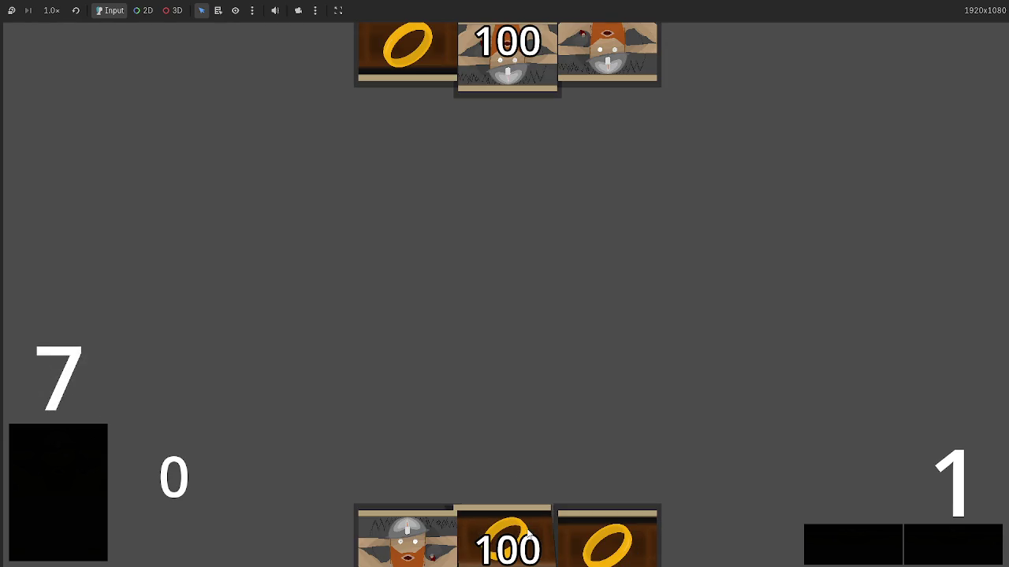
Play a Dwarf Miner and a Gold Ring, equip the ring under the dwarf, then stop the game.
left_click_drag(410, 535, 451, 365)
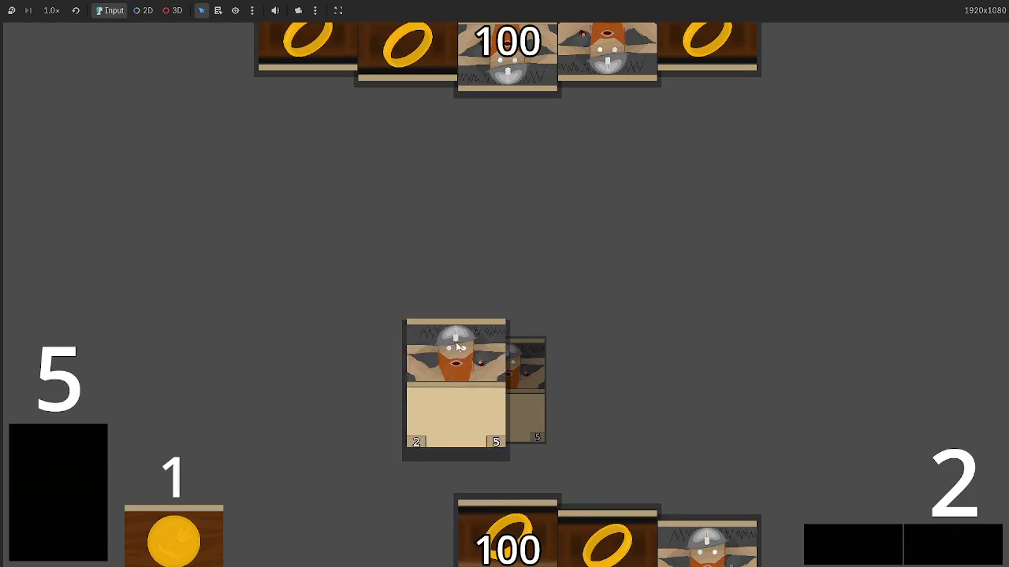
left_click_drag(607, 540, 591, 390)
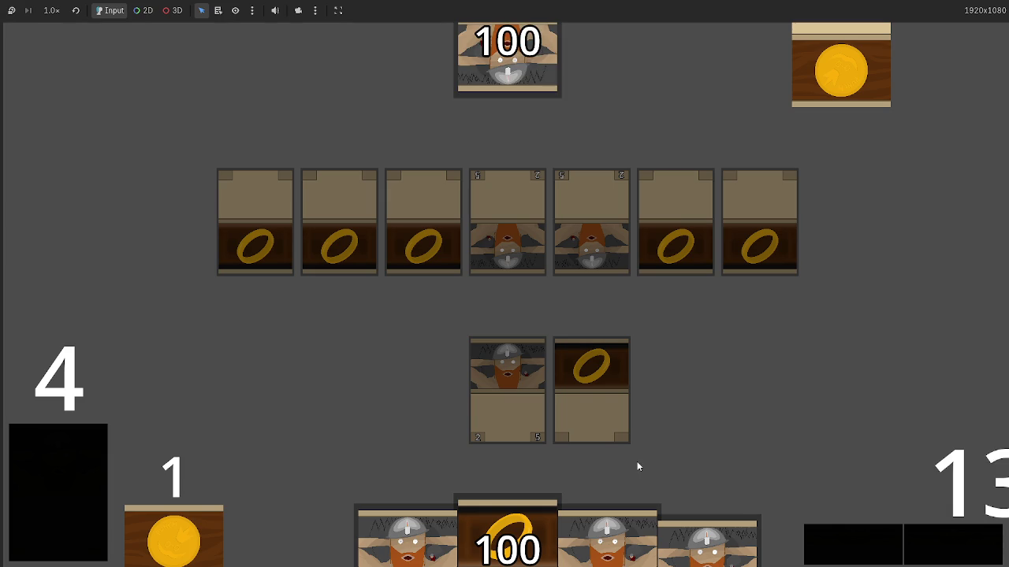
left_click(592, 386)
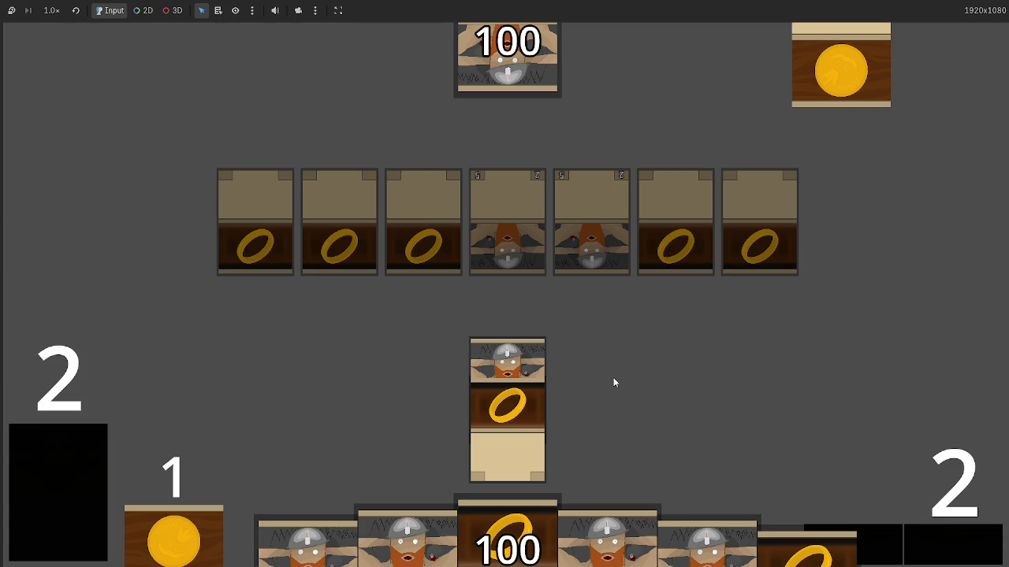
key("F8")
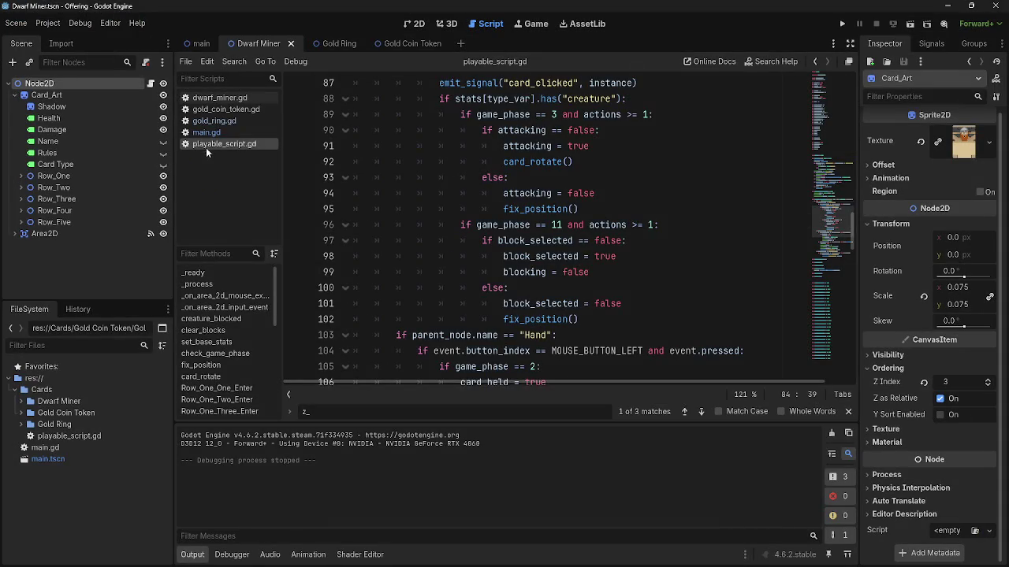
Delete the card.base_z_index assignment line from main.gd's equip code.
left_click(207, 134)
left_click(552, 303)
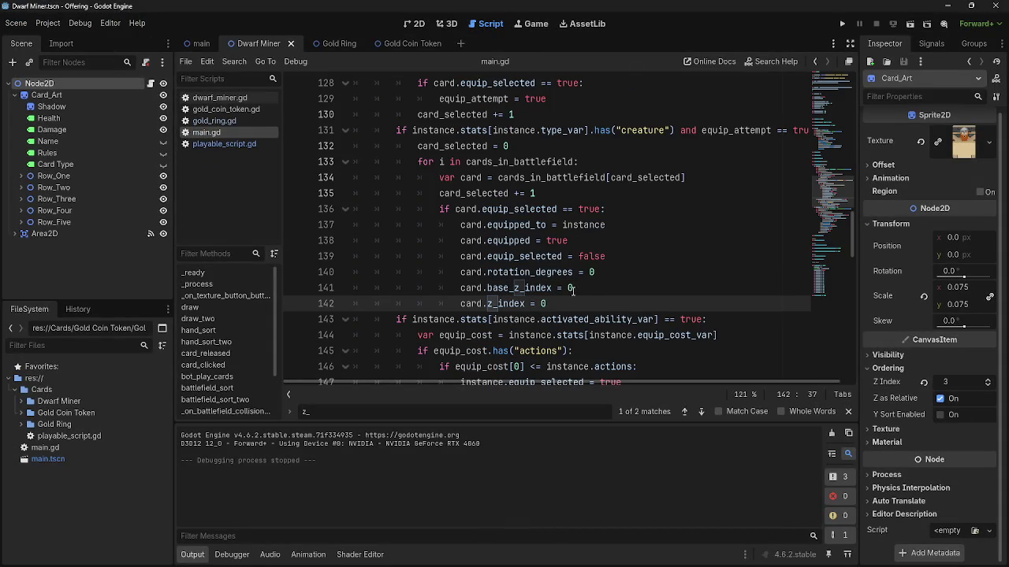
left_click_drag(573, 288, 565, 289)
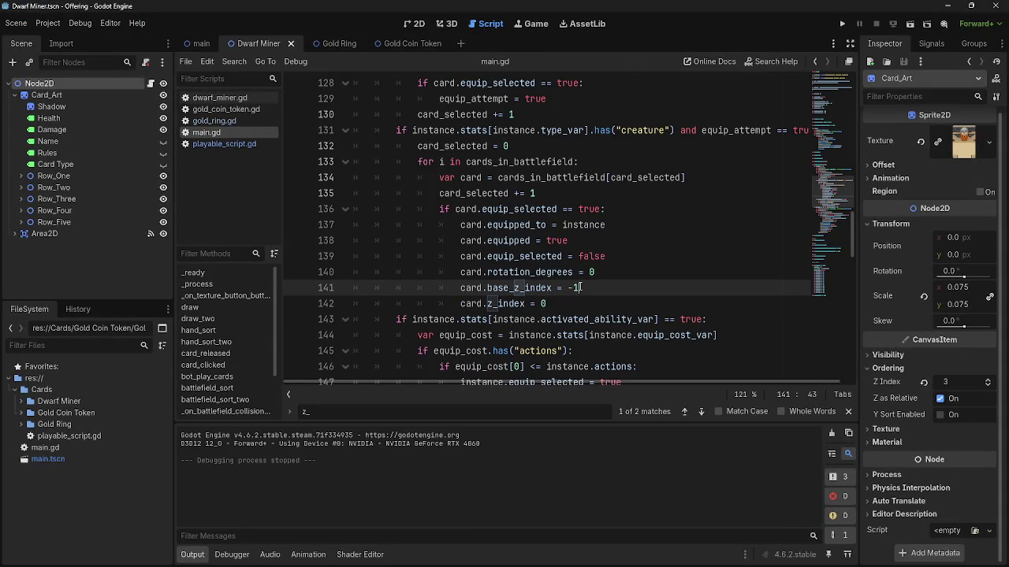
left_click_drag(579, 288, 411, 288)
key("BackSpace")
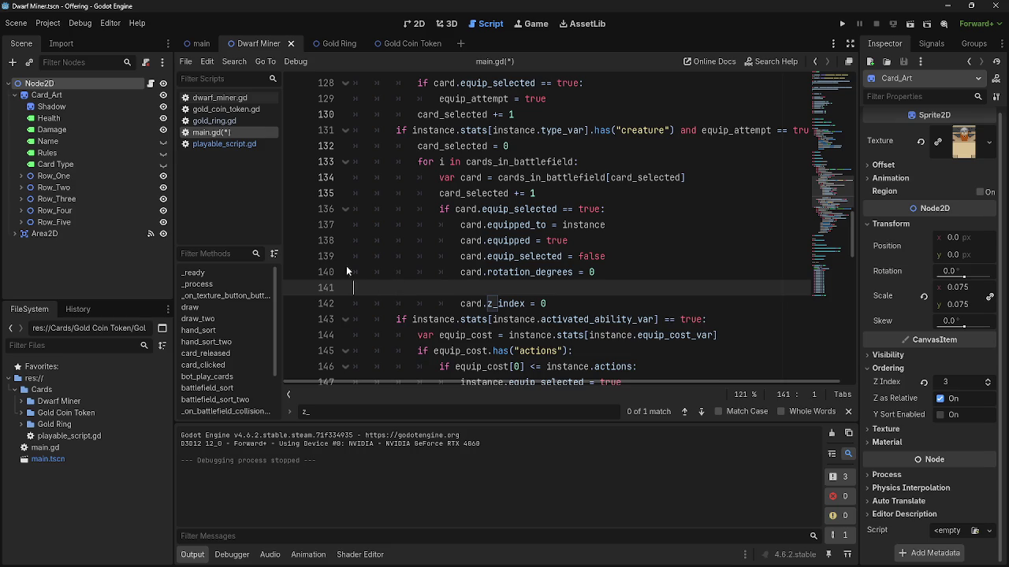
key("BackSpace")
Delete the var base_z_index declaration from playable_script.gd.
left_click(221, 145)
scroll(507, 259, "up", 10)
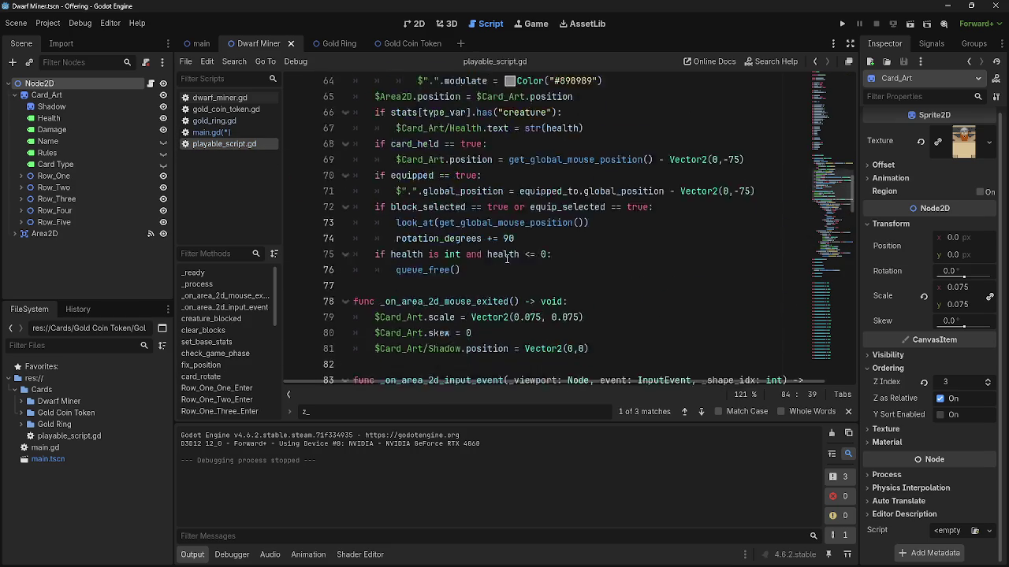
scroll(507, 259, "up", 1)
left_click_drag(477, 319, 352, 319)
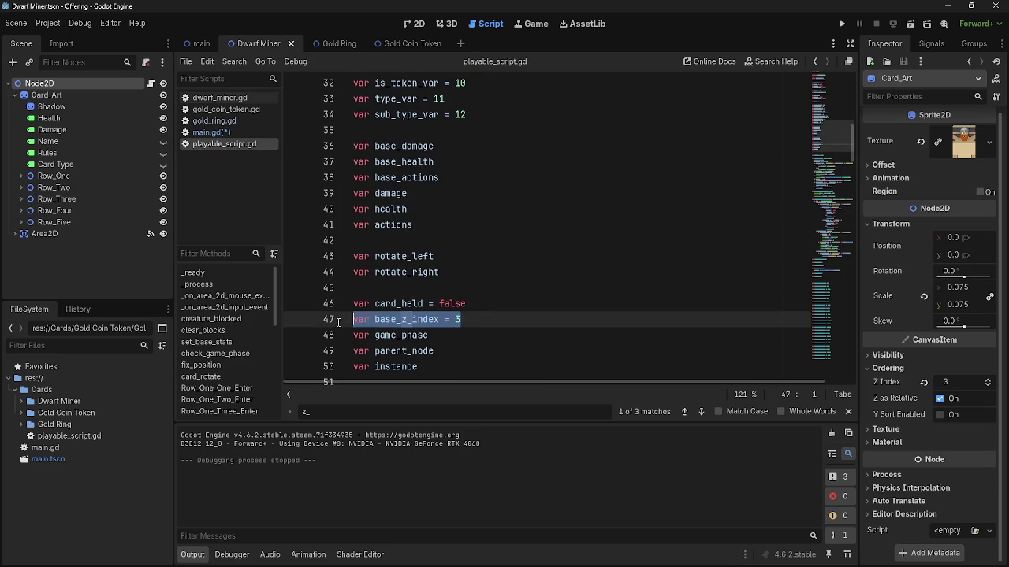
key("BackSpace")
key("BackSpace")
Set card.z_index to -1 in main.gd and relaunch the game.
left_click(229, 134)
left_click(542, 288)
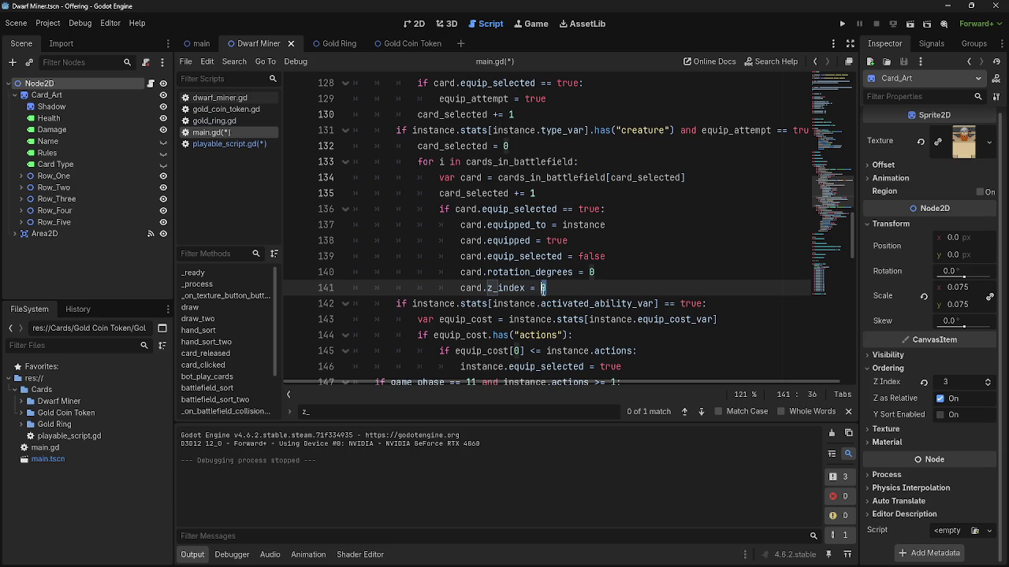
type("-1")
key("Delete")
left_click(607, 272)
key("BackSpace")
type("-1")
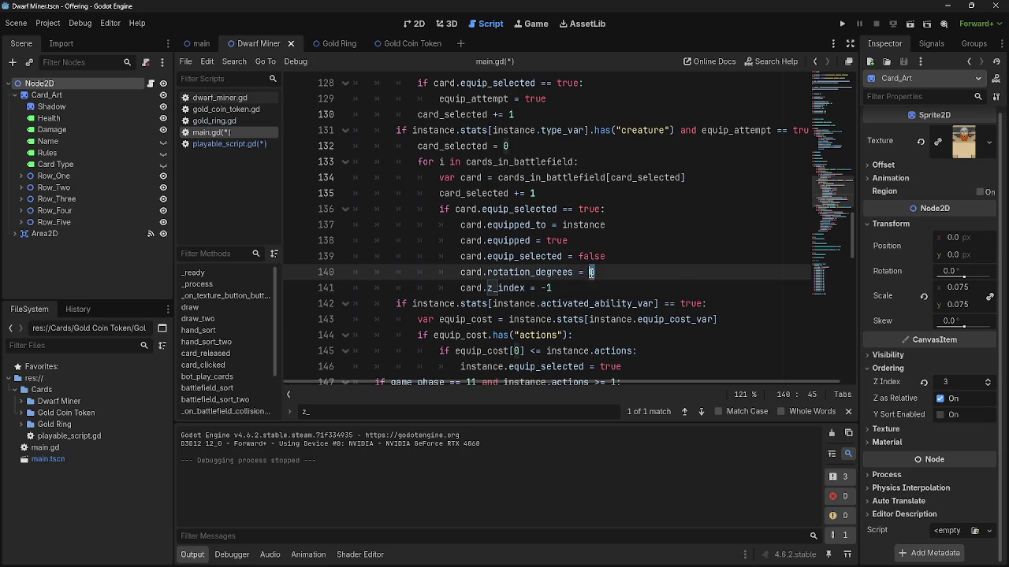
left_click(842, 24)
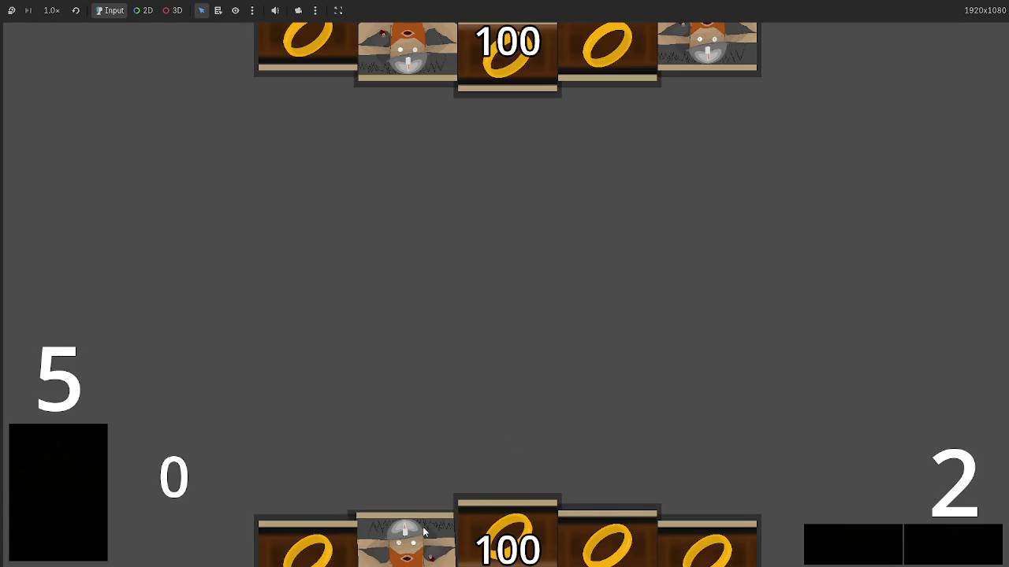
Play a Dwarf Miner and a Gold Ring, equip the ring under it, and field more rings.
left_click(414, 543)
left_click(446, 549)
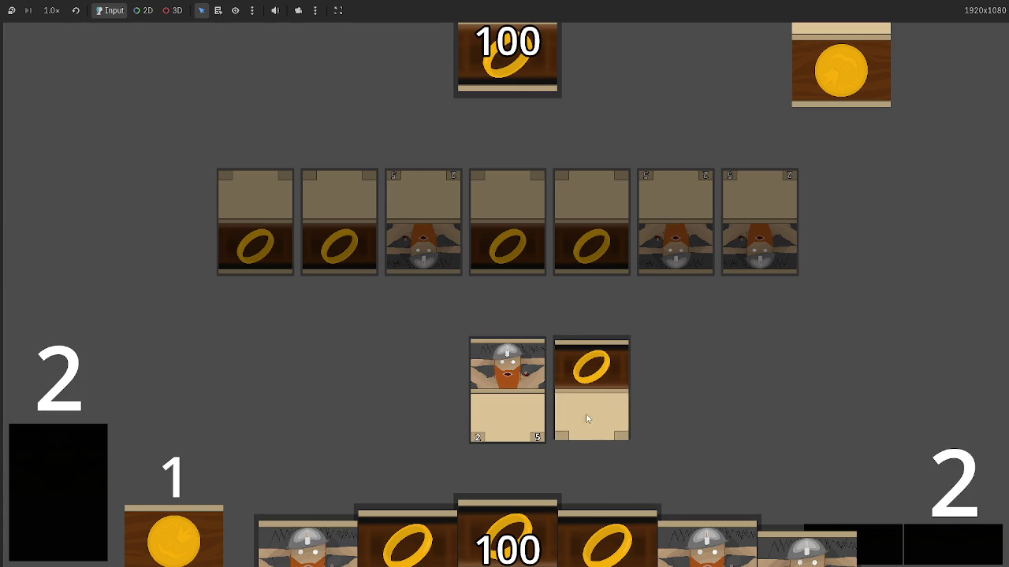
left_click_drag(585, 417, 499, 401)
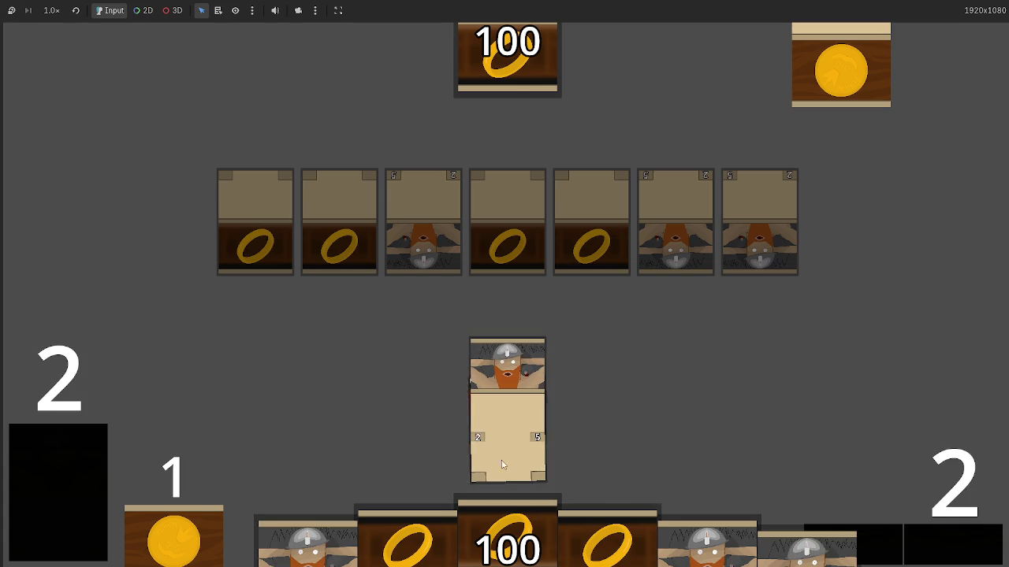
mouse_move(626, 490)
left_mouse_down()
mouse_move(649, 337)
mouse_move(643, 351)
left_mouse_up()
mouse_move(661, 524)
left_mouse_down()
mouse_move(622, 326)
mouse_move(622, 339)
left_mouse_up()
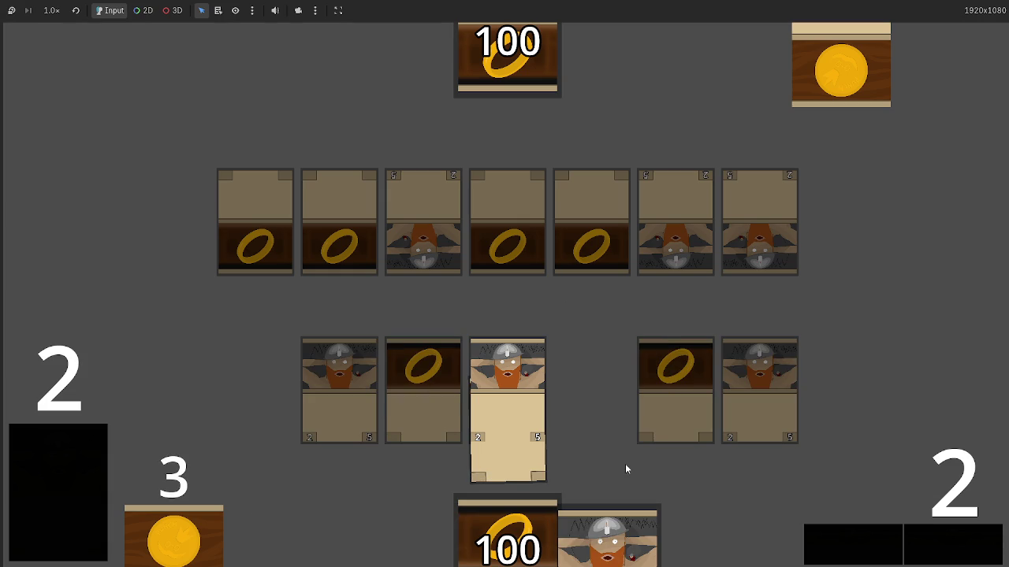
Stop the test game with F8 and open main.gd in the script editor.
key("F8")
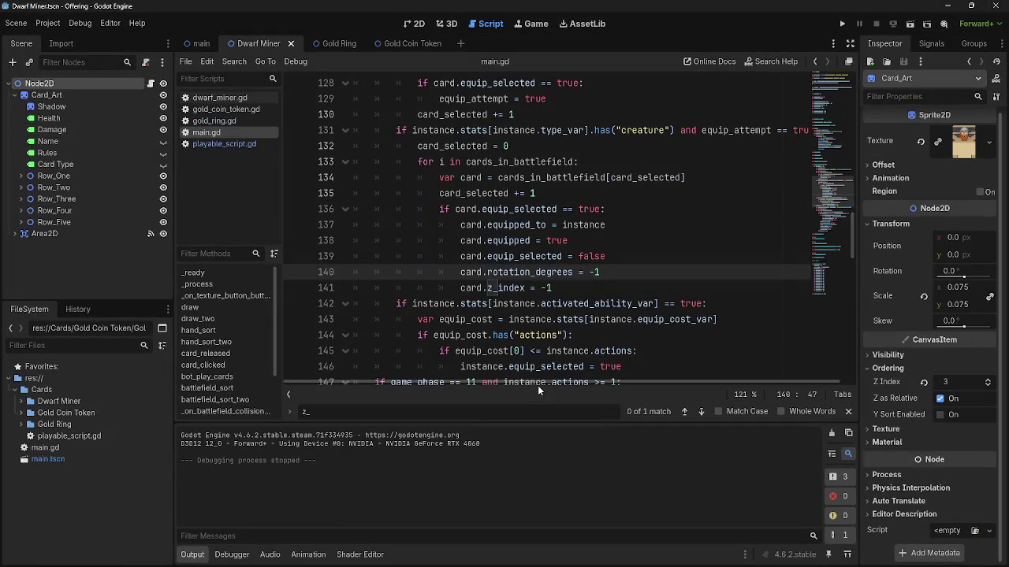
left_click(213, 147)
left_click(207, 133)
scroll(461, 285, "up", 8)
scroll(461, 285, "up", 7)
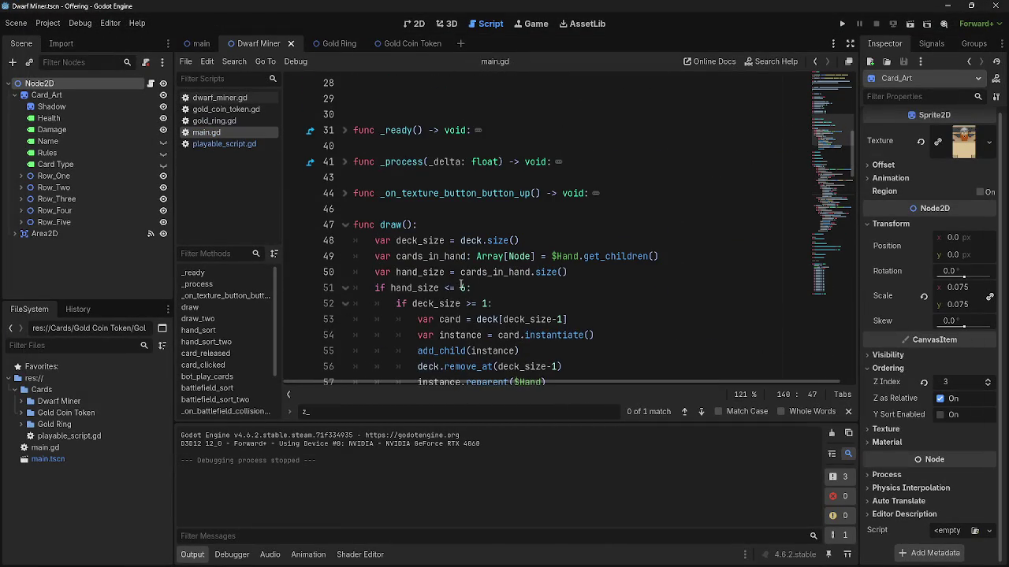
scroll(461, 285, "down", 4)
Fold the draw and card_clicked functions and expand battlefield_sort to read it.
left_click(349, 131)
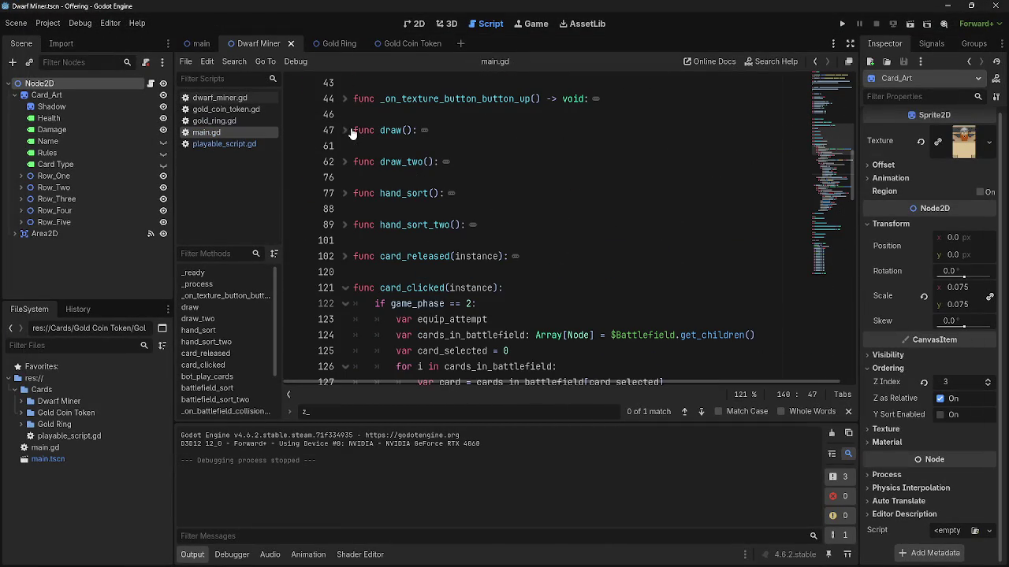
left_click(345, 288)
scroll(432, 266, "down", 3)
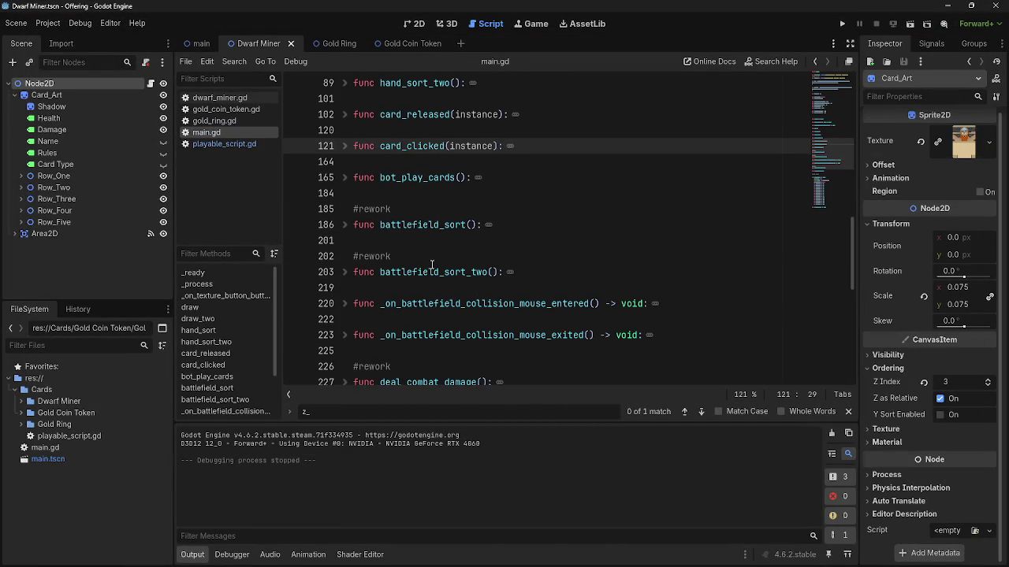
left_click(344, 225)
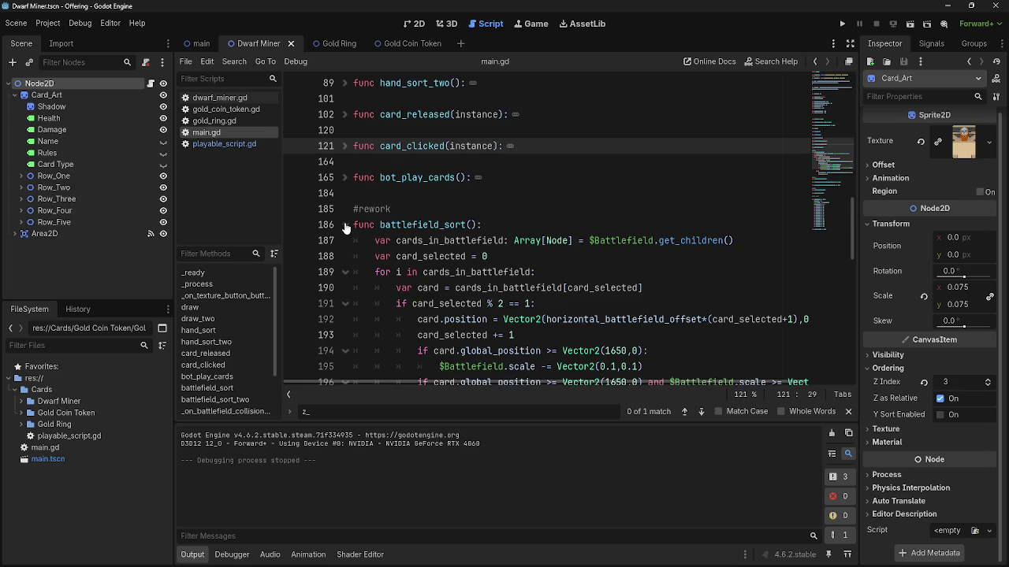
left_click(344, 226)
left_click(344, 225)
scroll(525, 246, "down", 2)
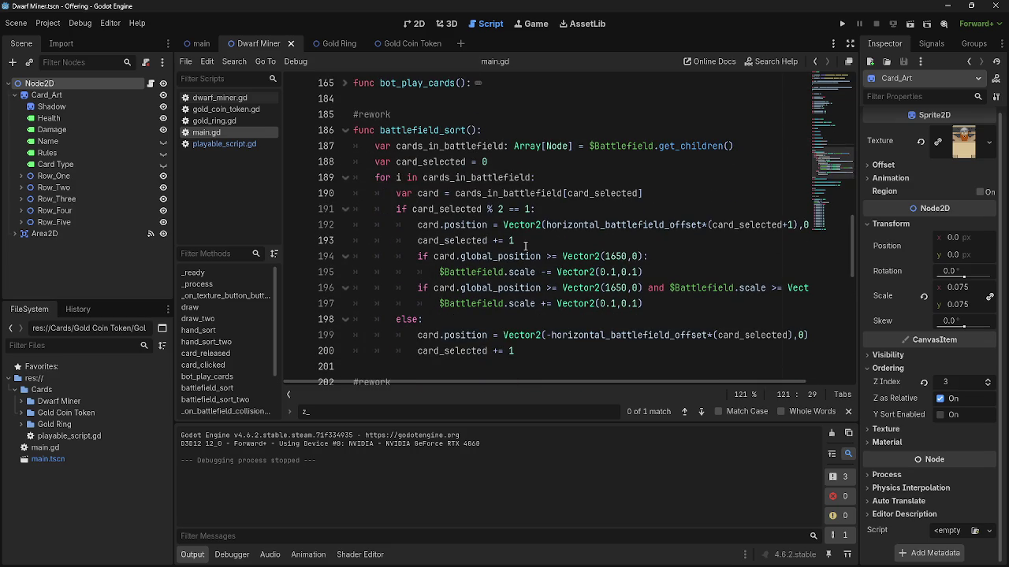
Inspect lines 187–189 of battlefield_sort, try appending ':5' to line 189, then remove it.
left_click(680, 194)
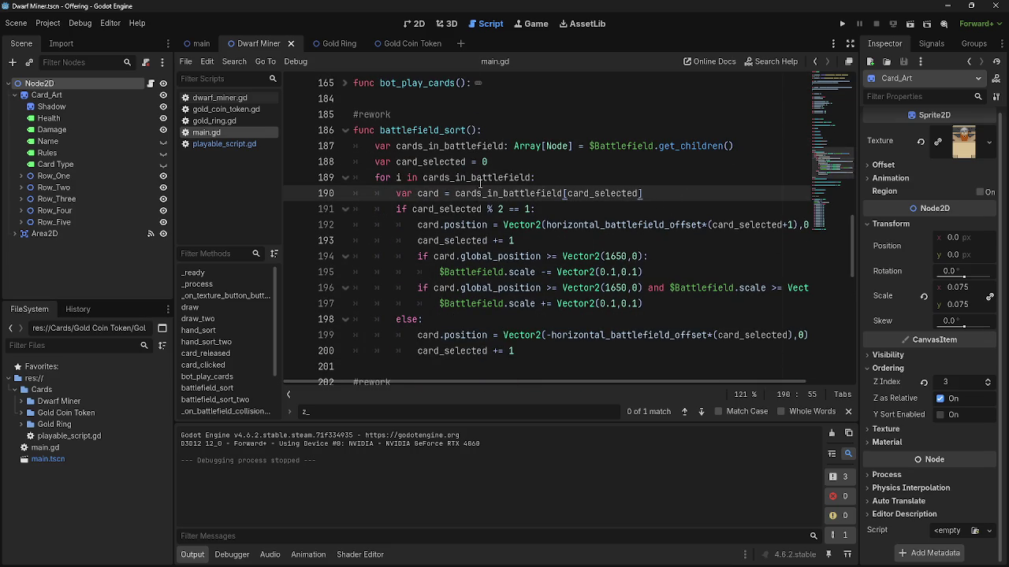
left_click(545, 163)
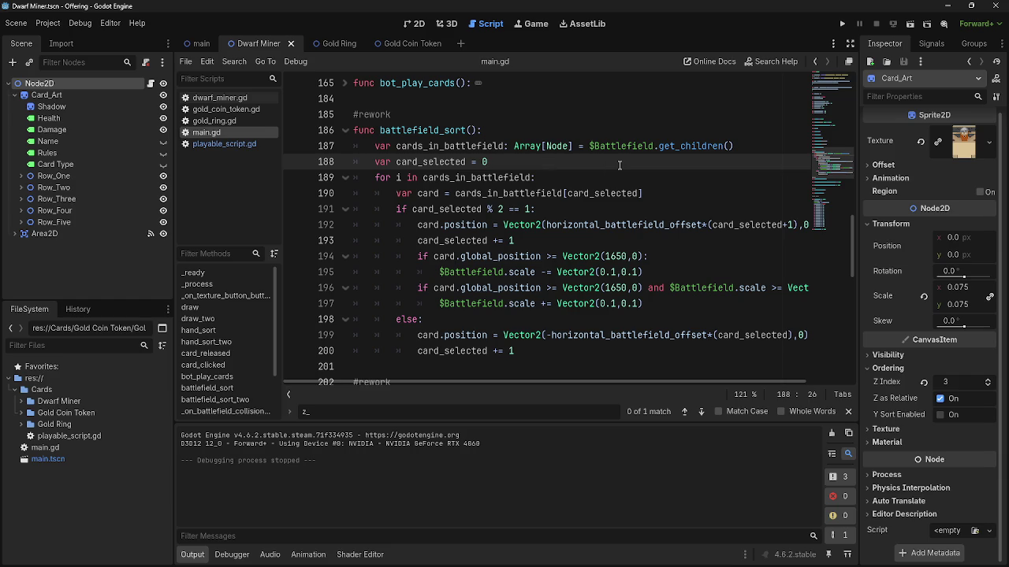
double_click(604, 148)
left_click(512, 163)
double_click(441, 161)
double_click(483, 177)
left_click(517, 164)
left_click(547, 178)
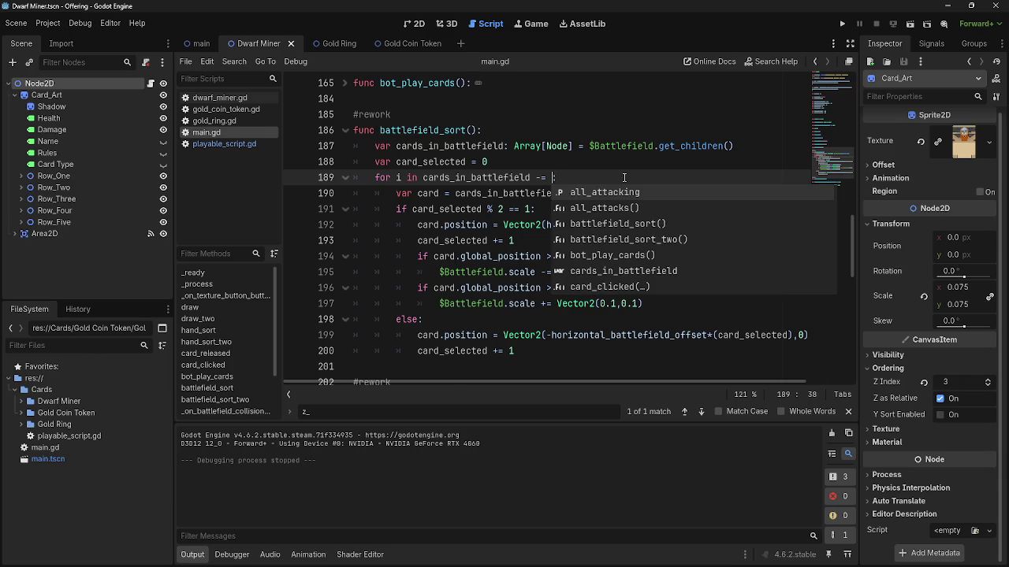
type("5:")
type("5")
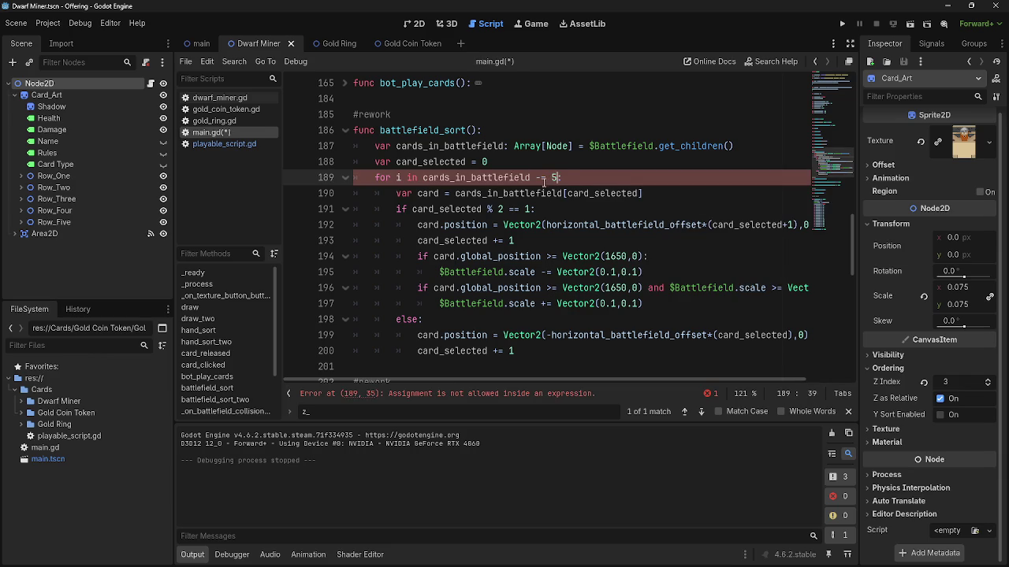
left_click(553, 178)
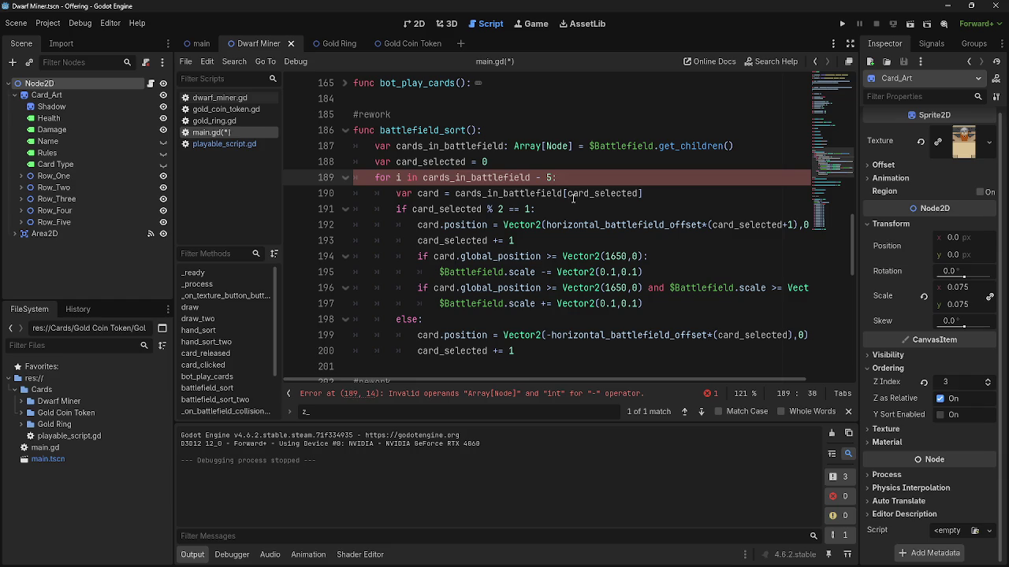
key("BackSpace")
key("BackSpace")
key("BackSpace")
Highlight uses of cards_in_battlefield and card_selected on lines 190–191, then open the main scene.
left_click(545, 163)
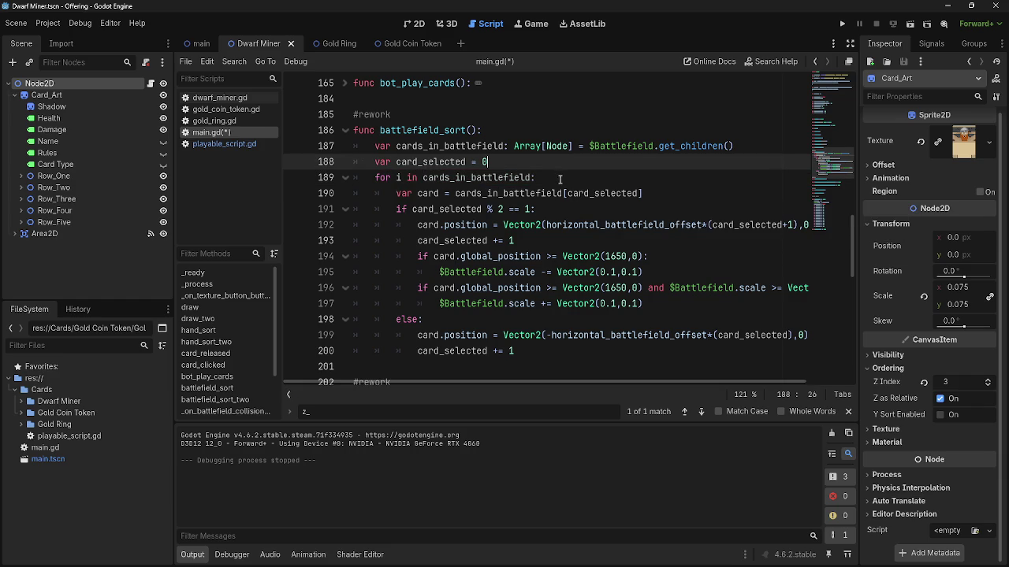
double_click(520, 197)
left_click(464, 197)
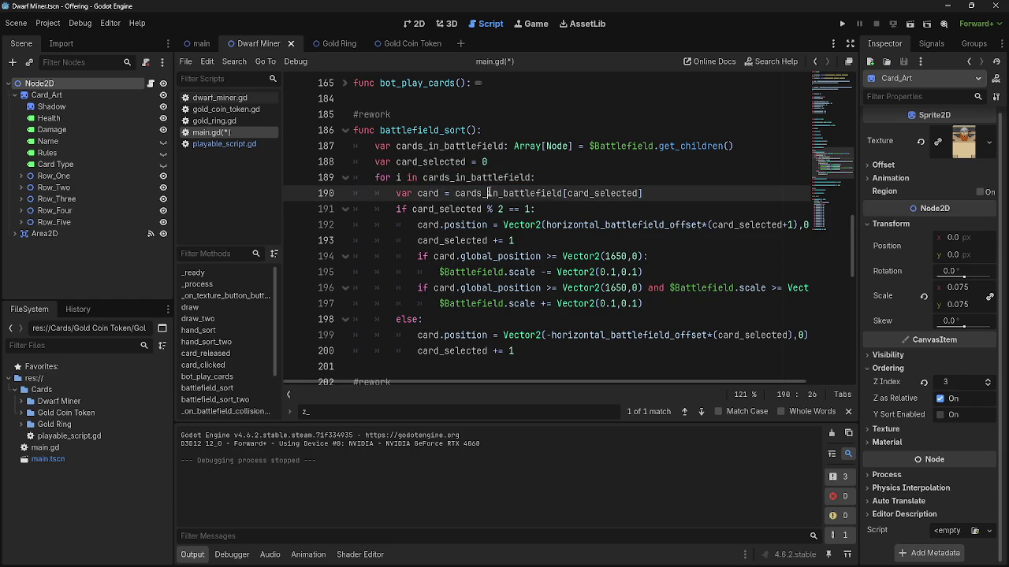
double_click(482, 197)
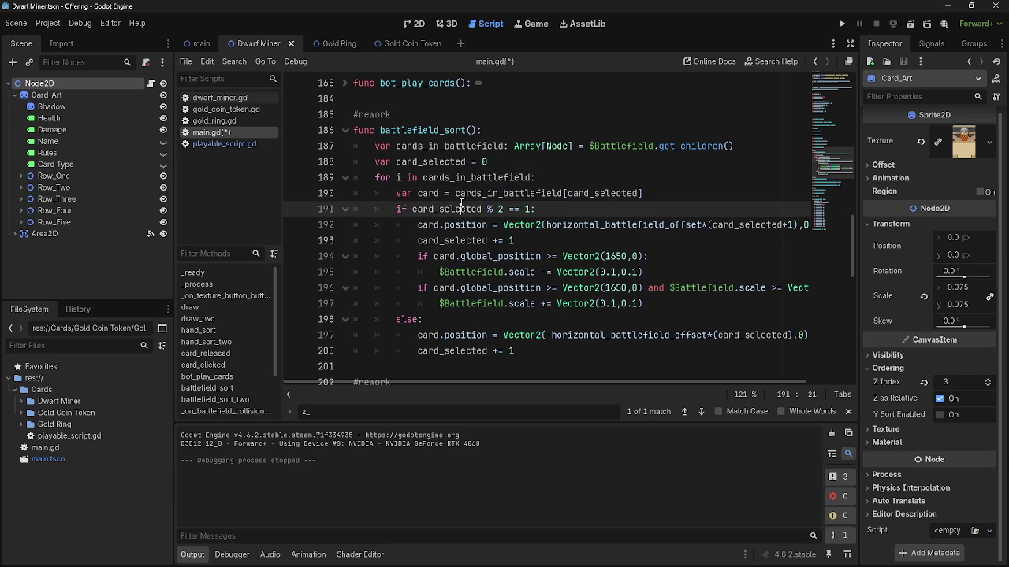
left_click(485, 193)
left_click(462, 208)
left_click(465, 209)
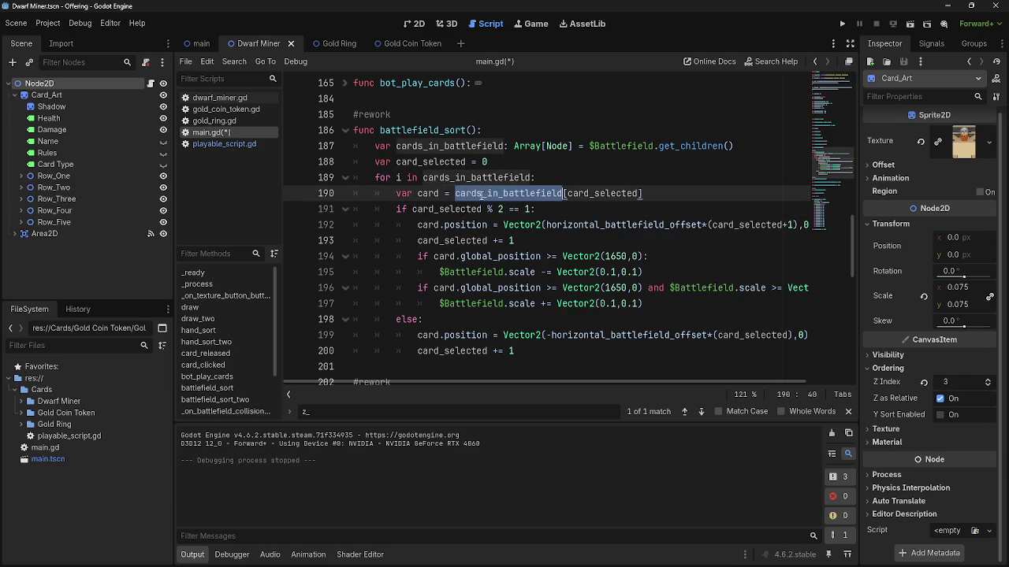
double_click(469, 207)
double_click(473, 193)
double_click(470, 208)
double_click(473, 193)
left_click(476, 193)
double_click(476, 193)
double_click(470, 209)
double_click(476, 193)
left_click(191, 48)
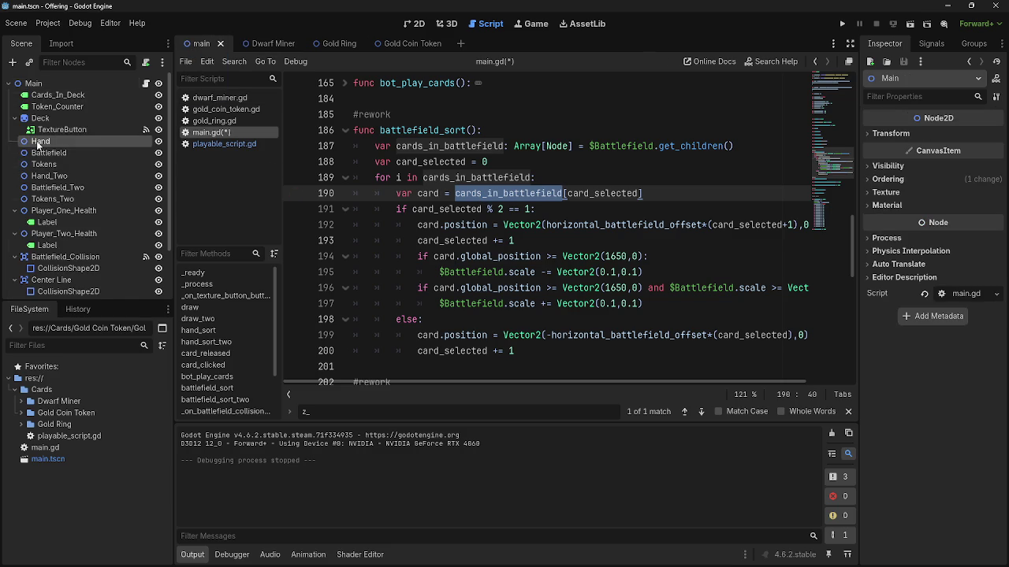
left_click(39, 155)
left_click(44, 164)
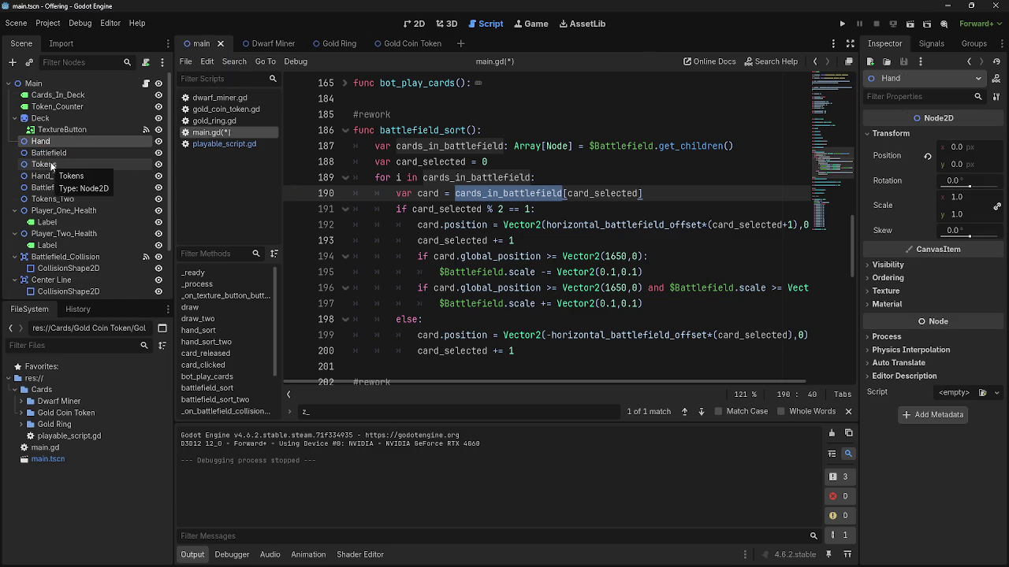
left_click(53, 150)
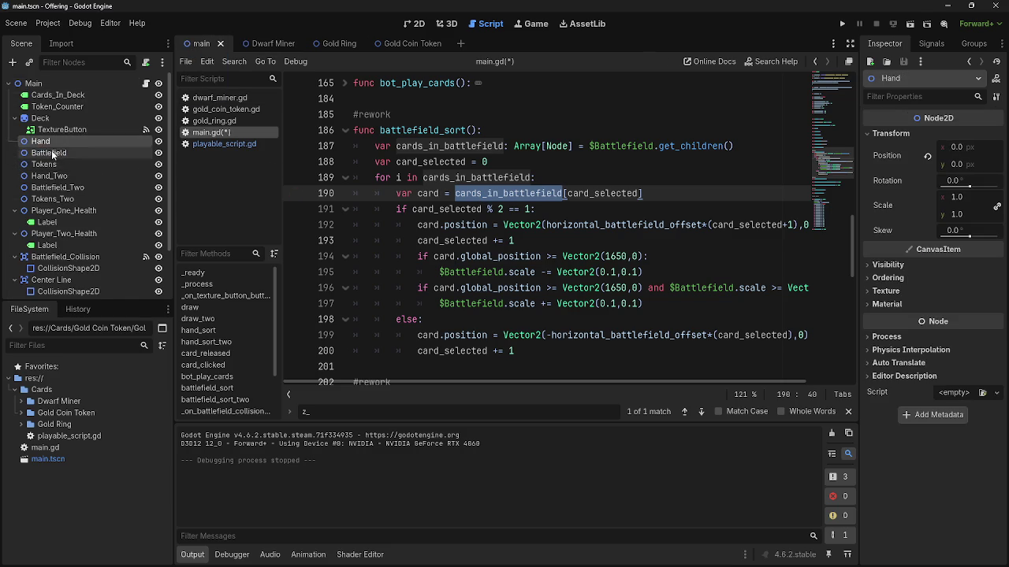
left_click(51, 161)
left_click(51, 153)
left_click(51, 163)
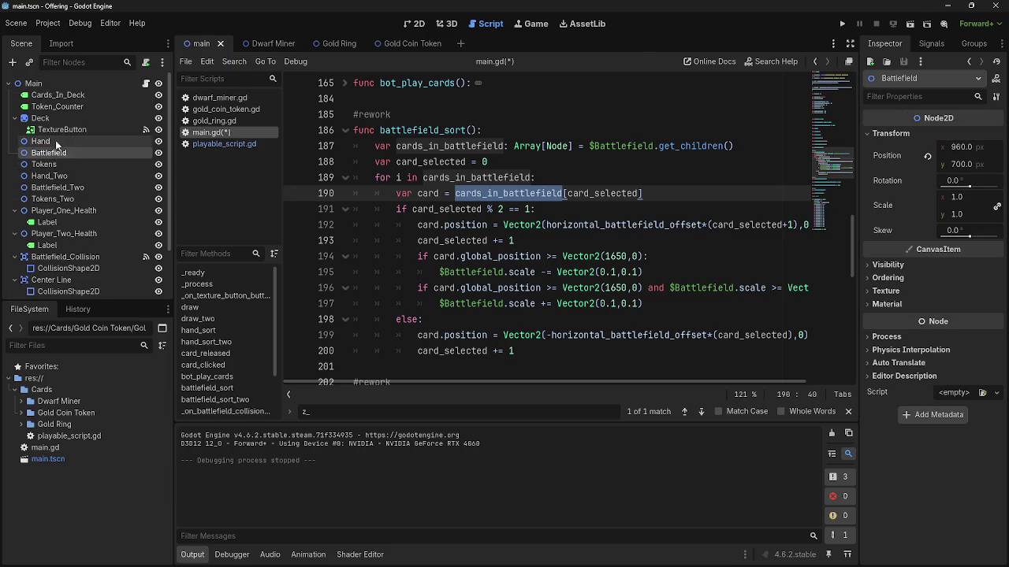
left_click(55, 154)
left_click(51, 164)
left_click(51, 141)
left_click(51, 153)
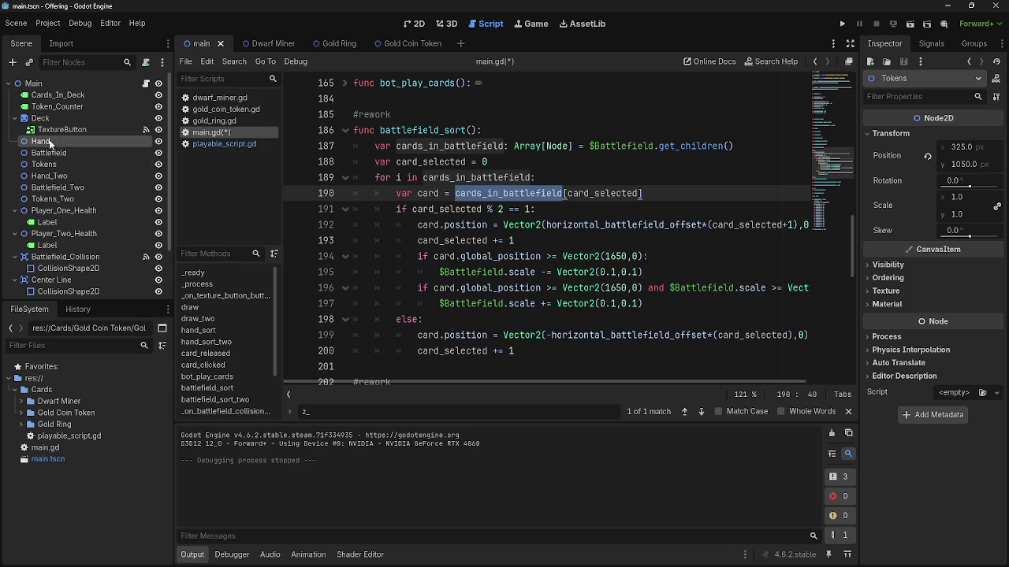
left_click(49, 164)
left_click(49, 153)
left_click(45, 142)
left_click(45, 153)
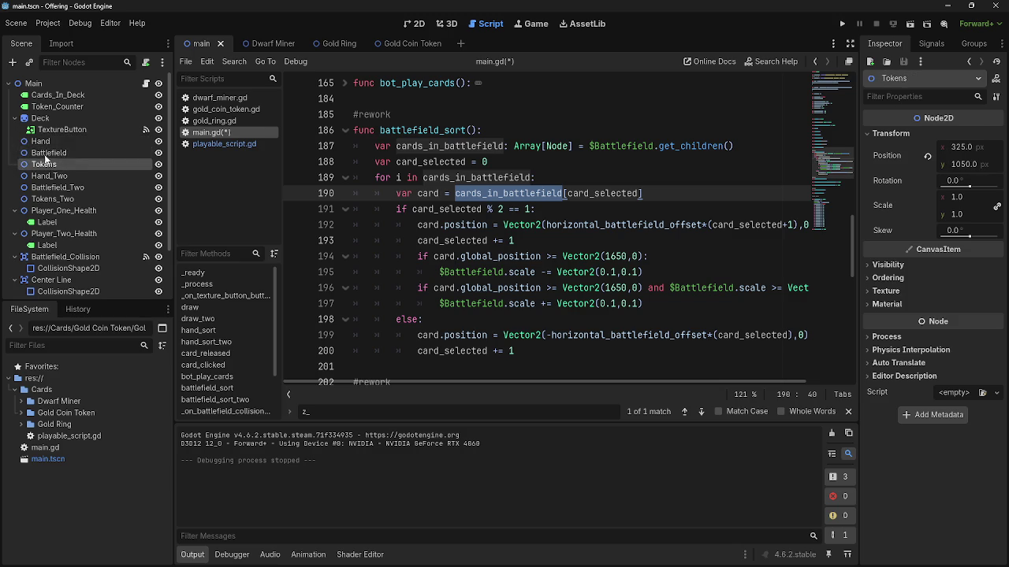
left_click(48, 141)
left_click(49, 164)
left_click(49, 153)
left_click(49, 164)
left_click(50, 153)
left_click(50, 143)
left_click(49, 163)
left_click(48, 142)
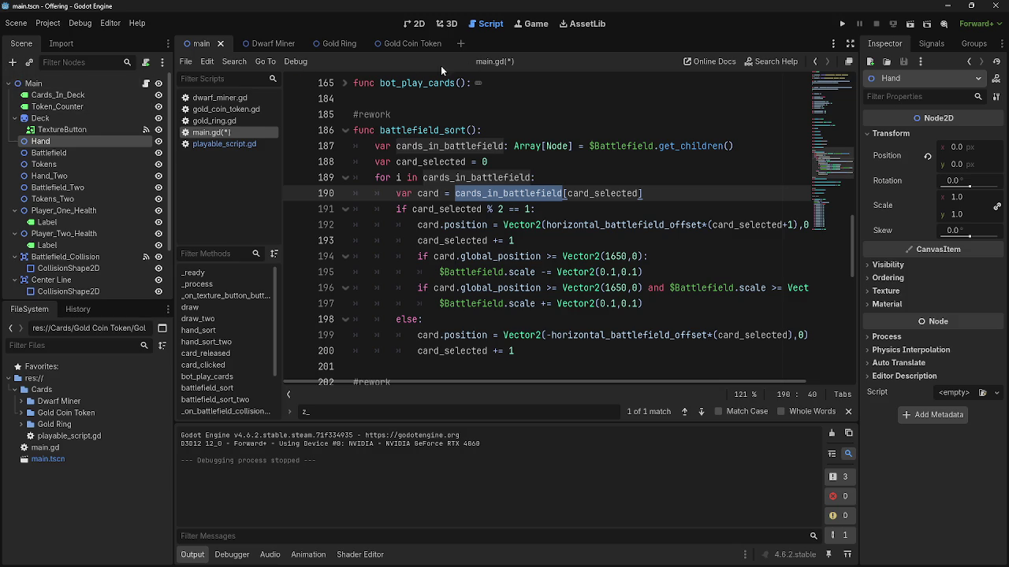
left_click(562, 166)
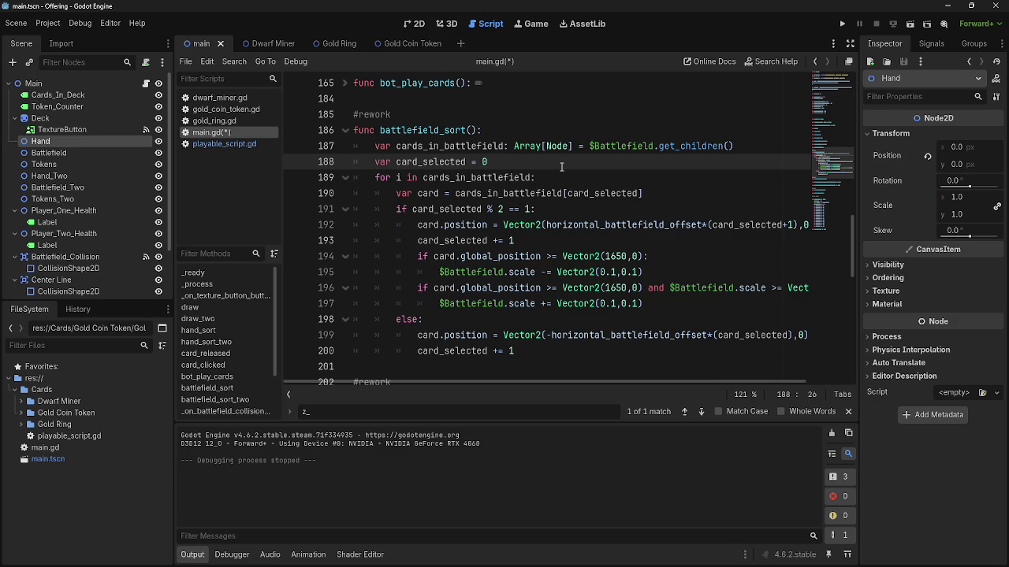
Glance through playable_script.gd, then return to main.gd and scroll to card_clicked.
left_click(218, 144)
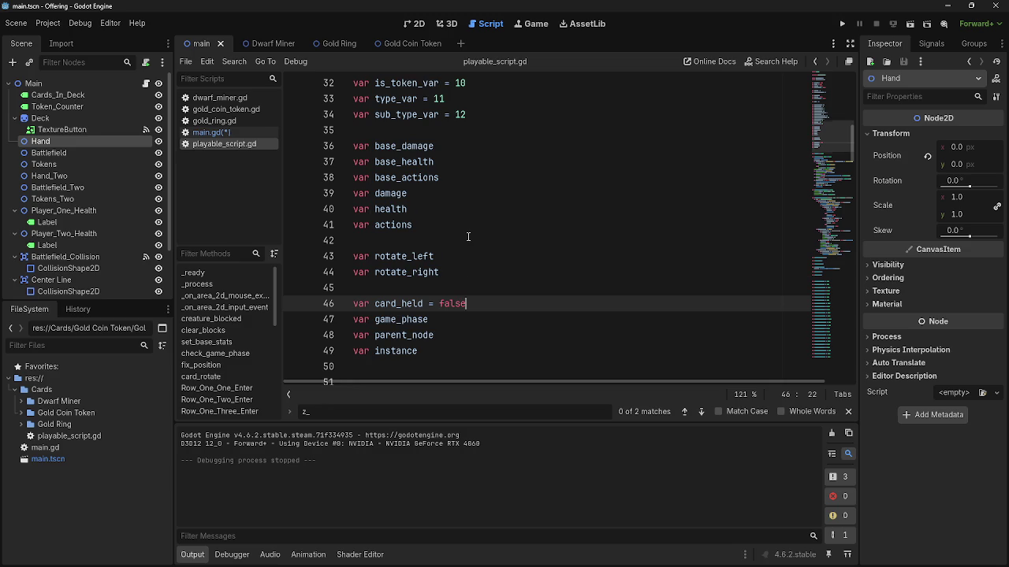
scroll(468, 237, "down", 7)
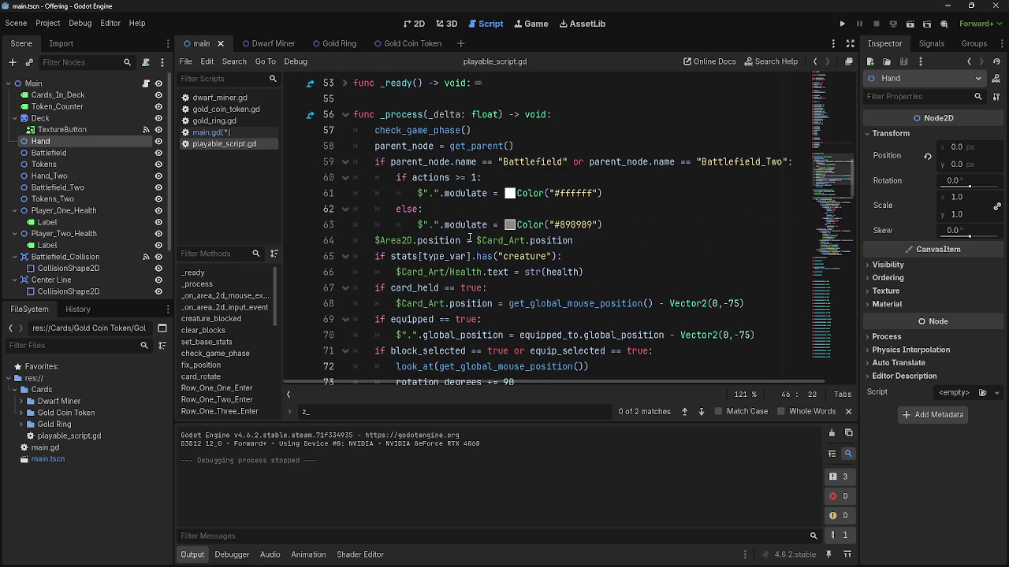
scroll(470, 237, "down", 4)
left_click(236, 132)
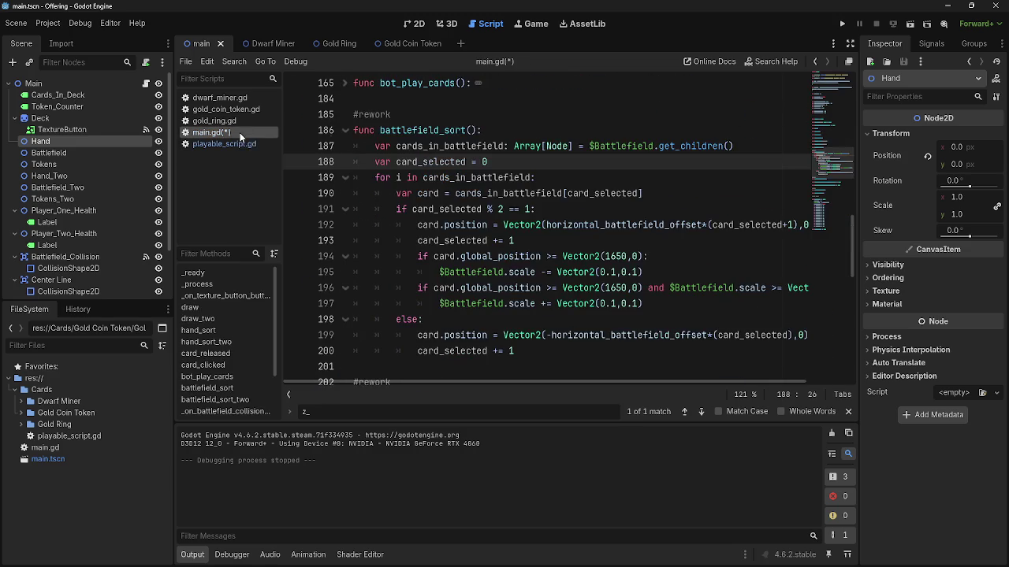
scroll(494, 248, "up", 5)
scroll(494, 248, "down", 3)
scroll(495, 249, "down", 15)
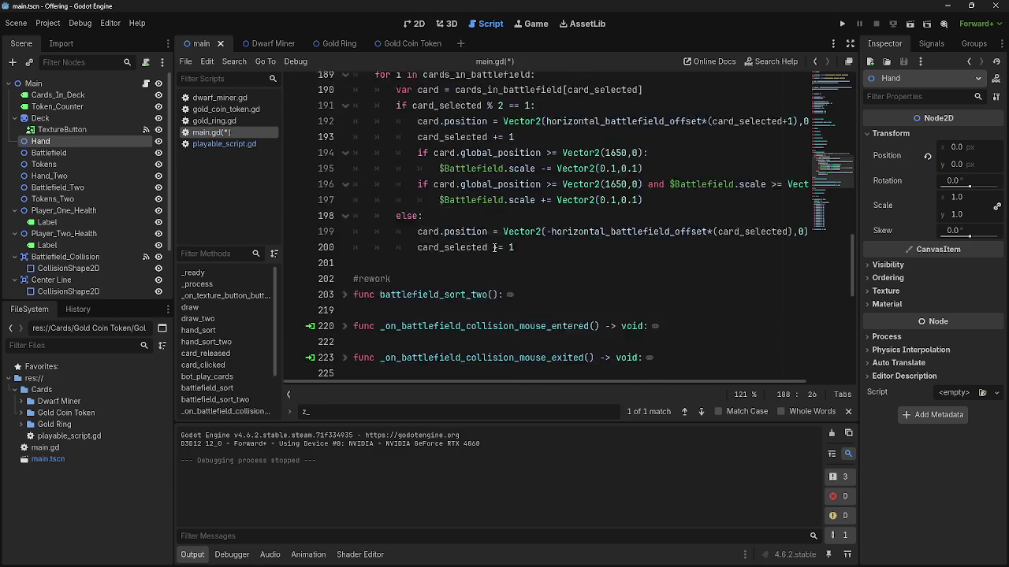
scroll(494, 248, "up", 15)
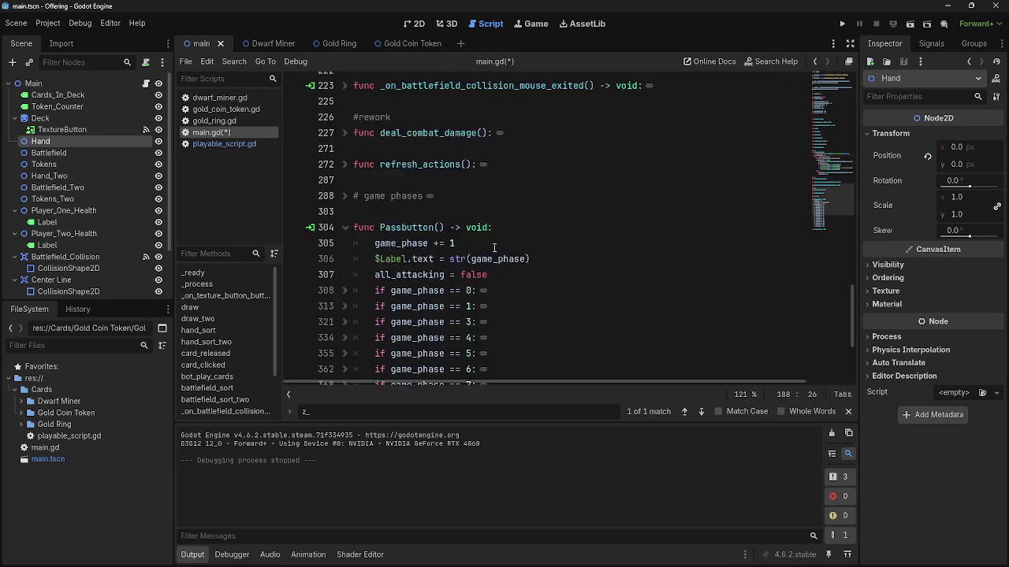
scroll(409, 299, "up", 5)
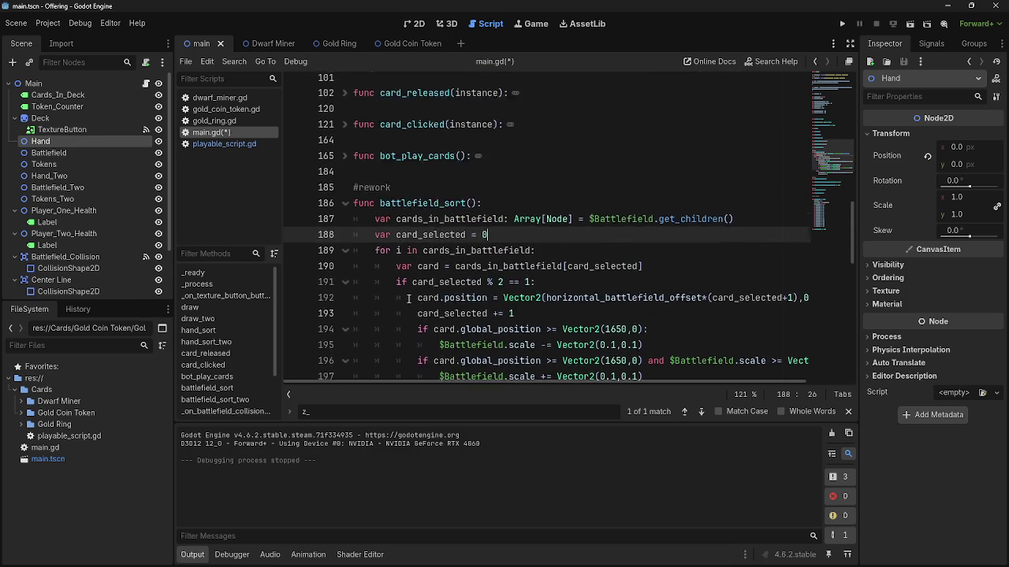
Unfold card_clicked and read its logic setting equipped_to on equip-selected battlefield cards.
left_click(346, 210)
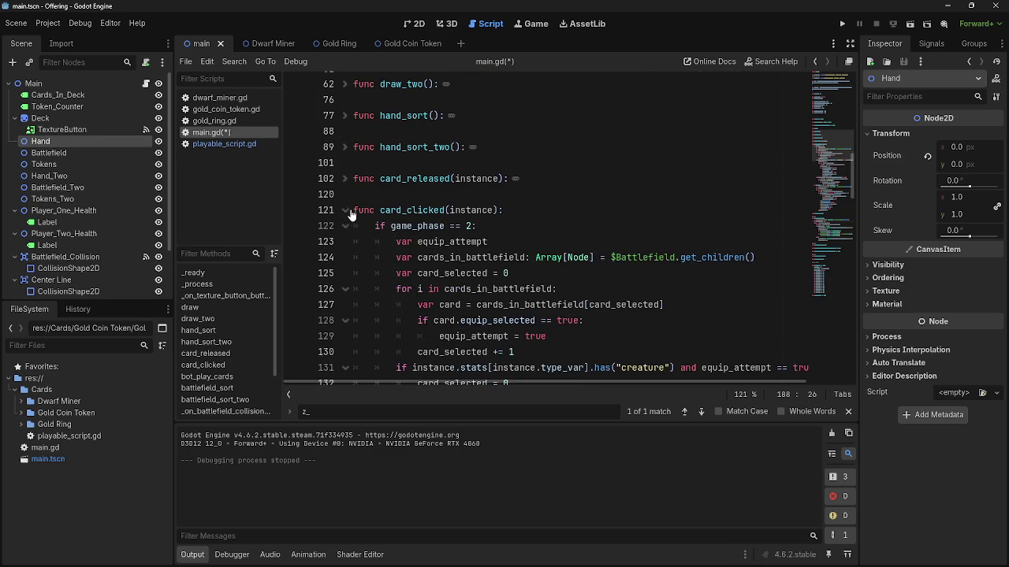
scroll(596, 264, "down", 3)
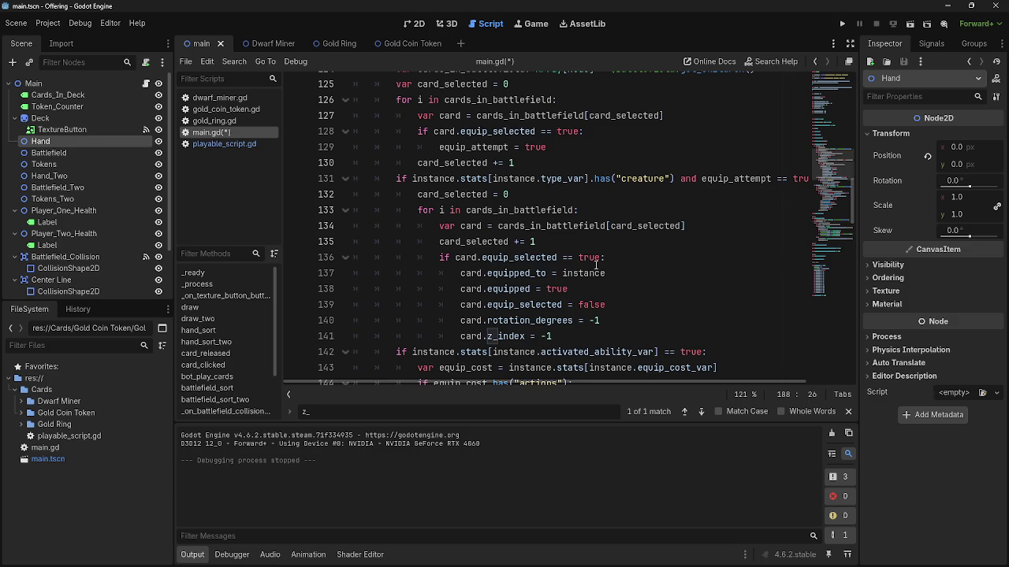
scroll(597, 264, "up", 1)
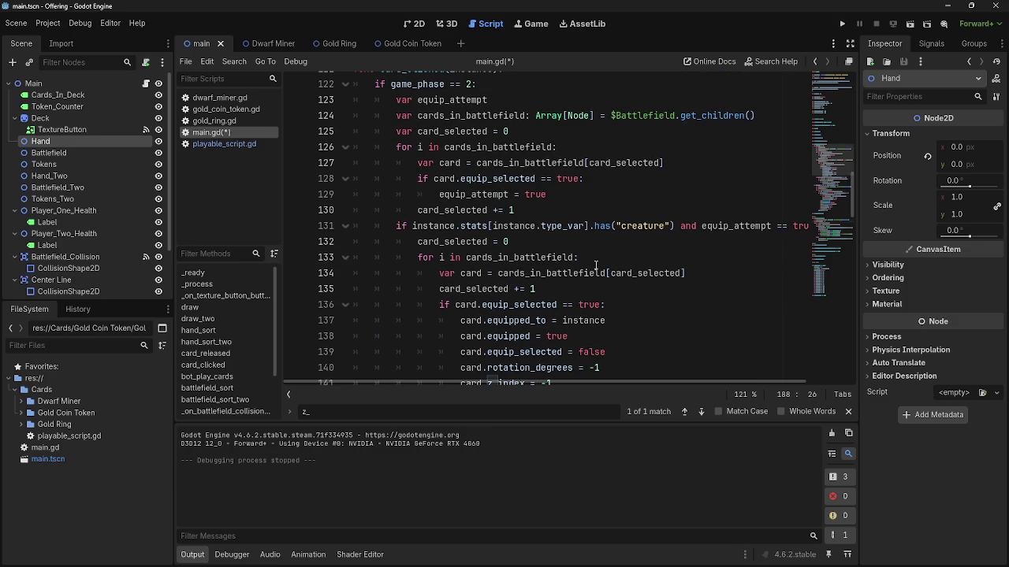
scroll(596, 265, "down", 3)
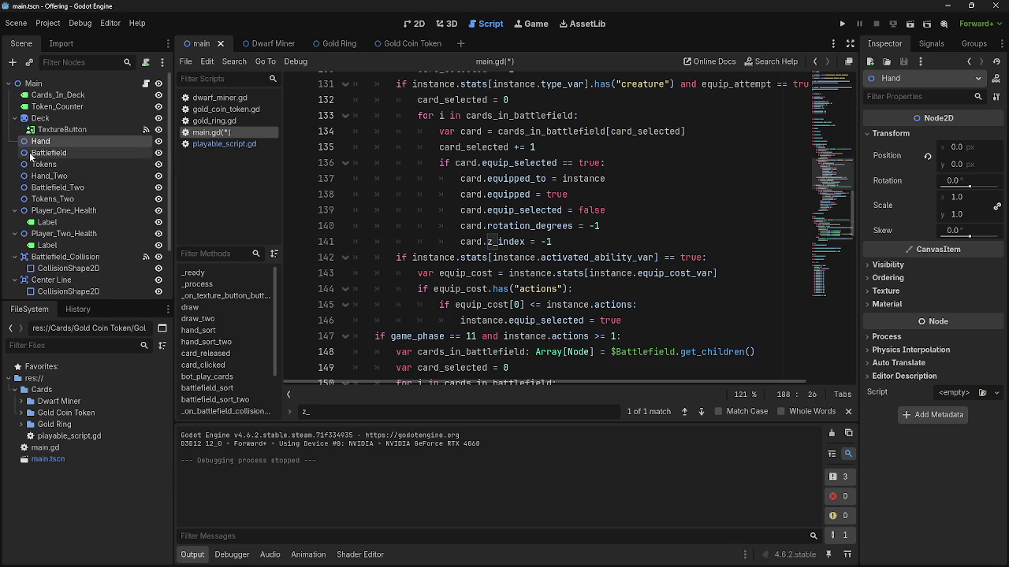
scroll(505, 229, "down", 4)
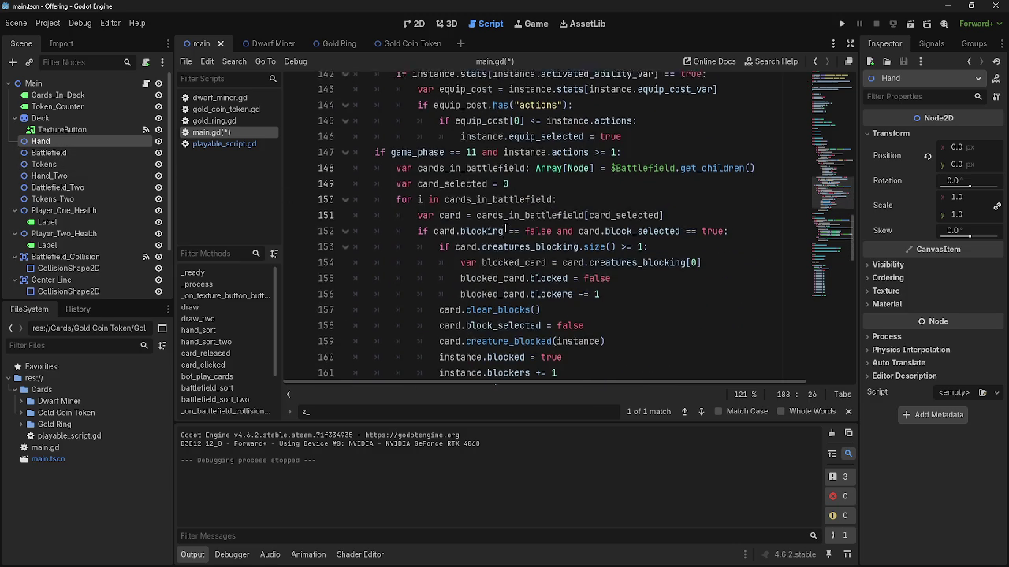
scroll(505, 229, "up", 6)
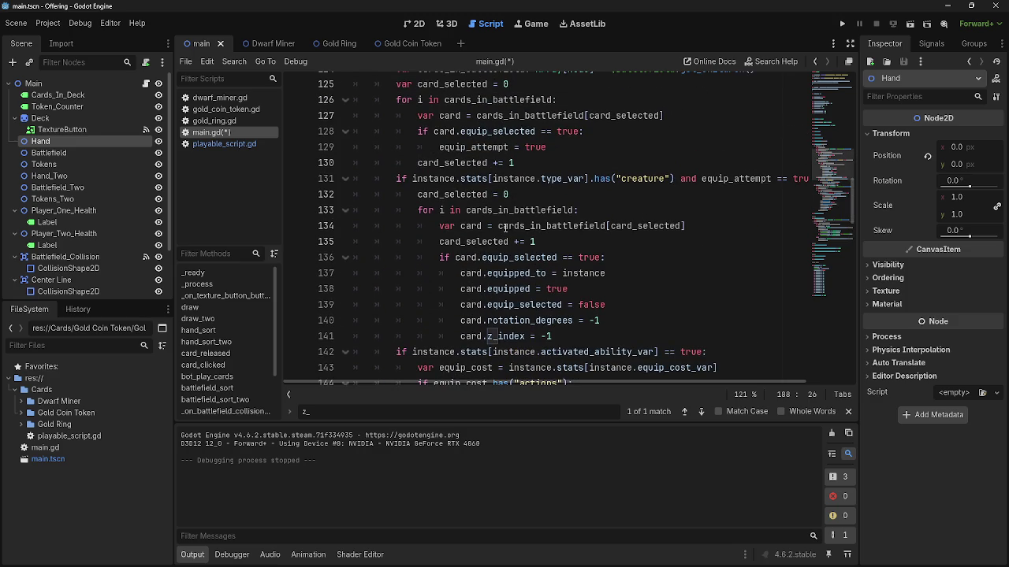
scroll(505, 229, "up", 2)
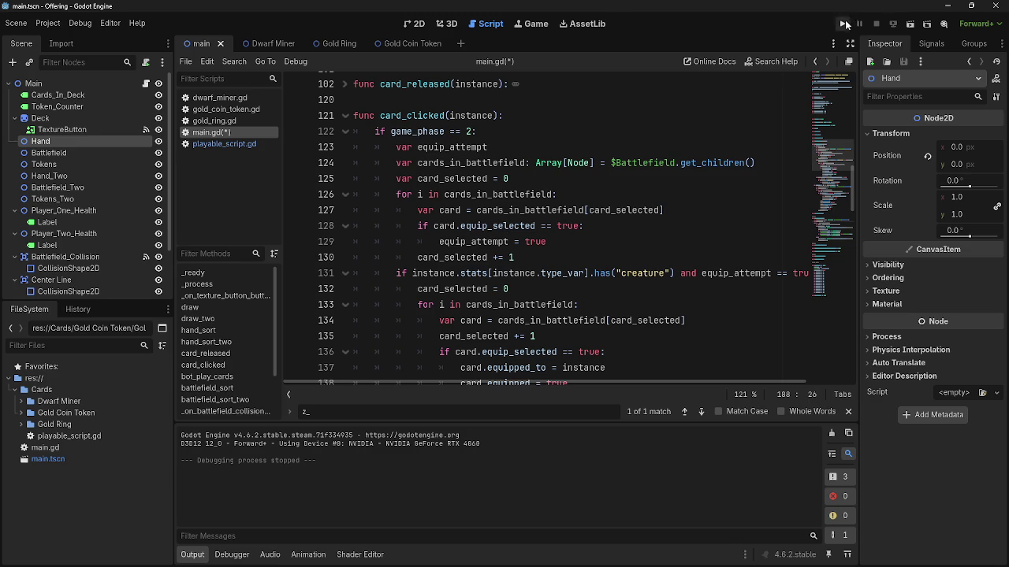
Run the project to test the card game, then stop it with F8.
left_click(842, 24)
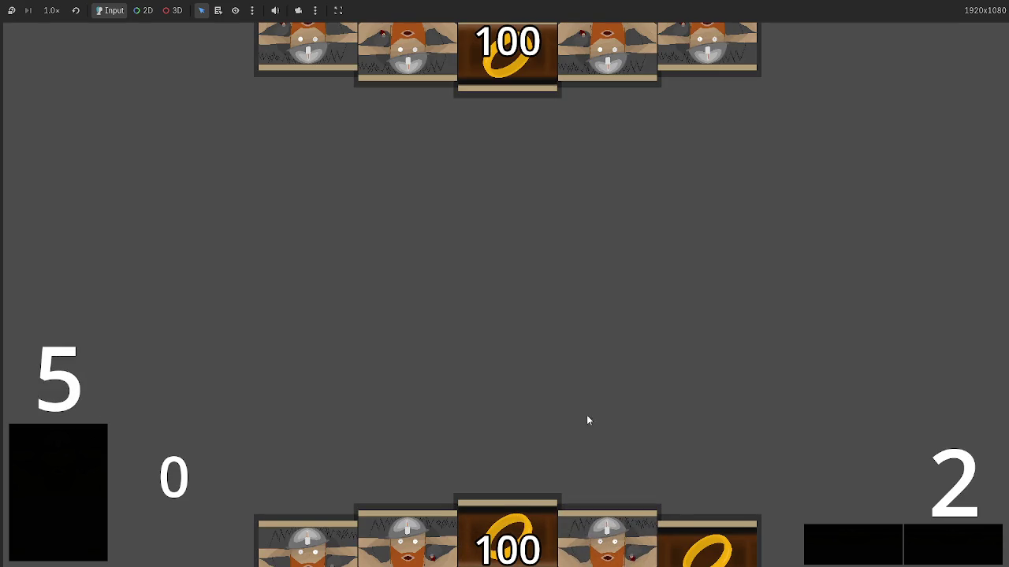
key("F8")
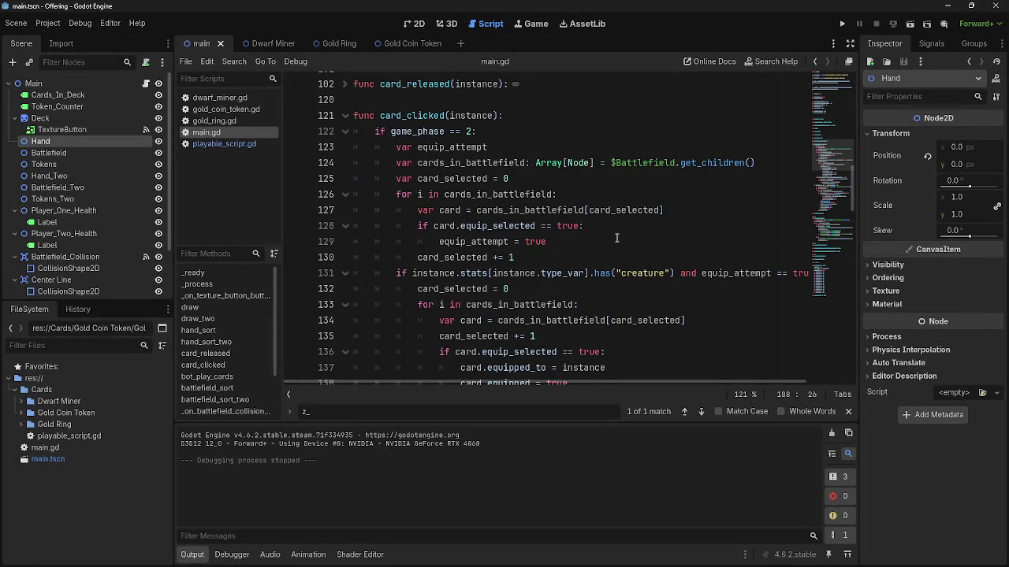
scroll(550, 268, "down", 20)
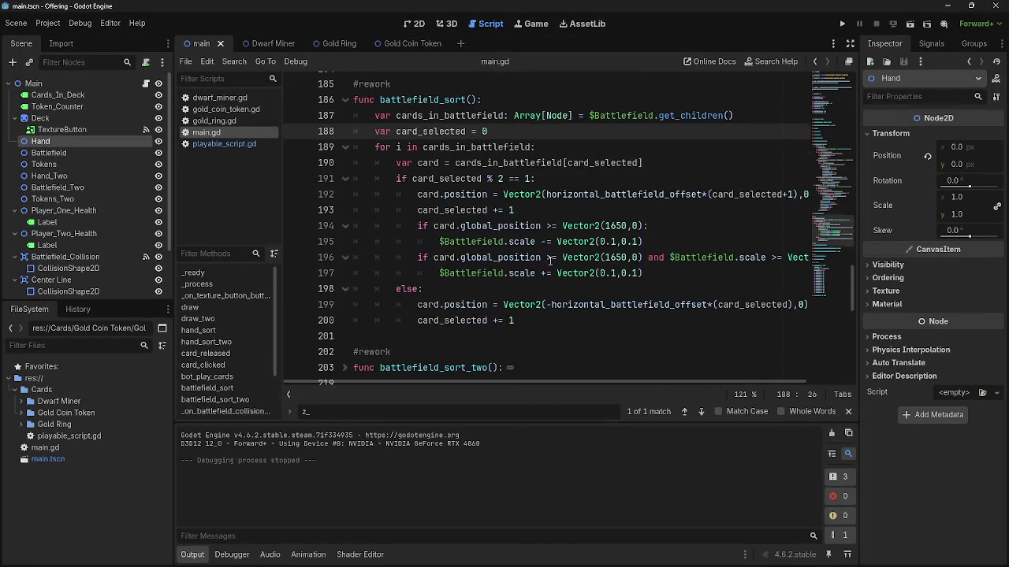
scroll(550, 261, "down", 10)
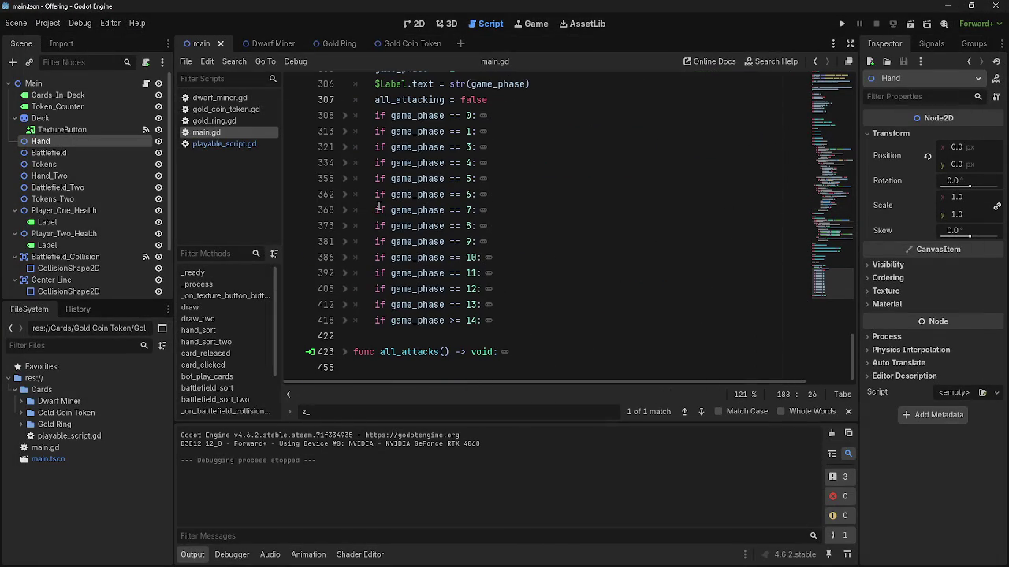
scroll(356, 347, "up", 3)
Open playable_script.gd, scroll to the Row functions, and peek into Row_One_One_Enter.
left_click(224, 144)
scroll(451, 314, "down", 10)
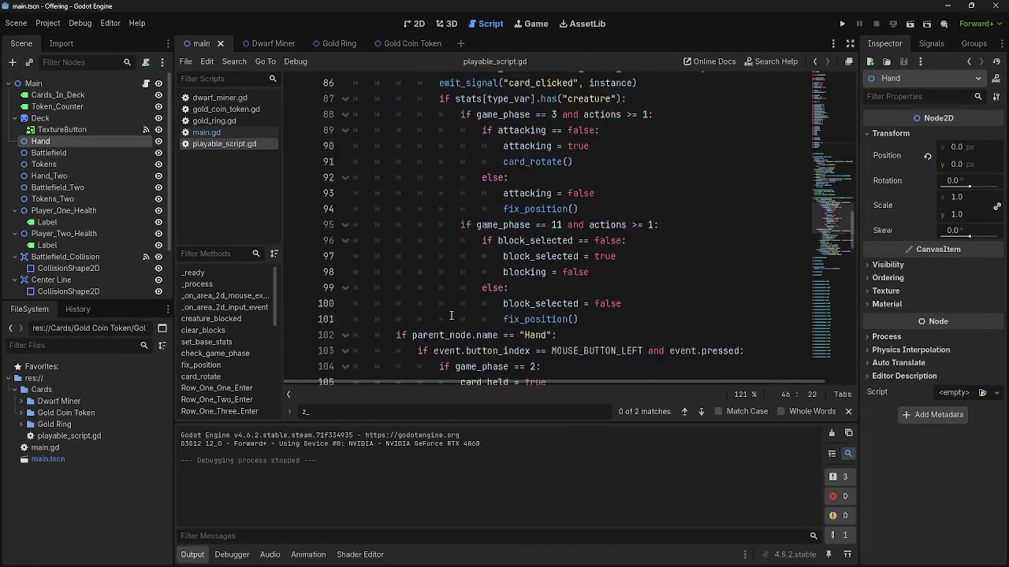
scroll(451, 314, "down", 6)
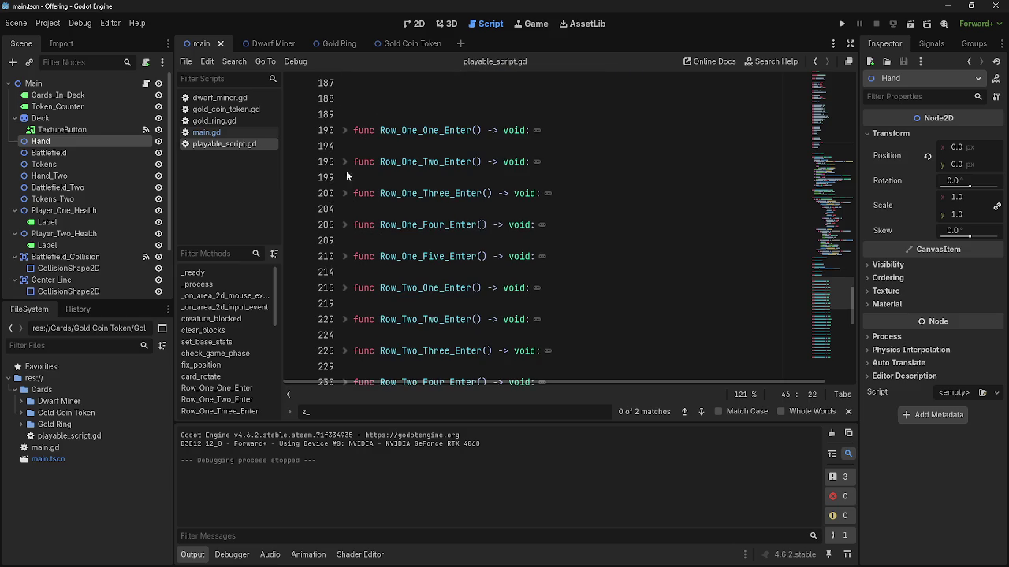
left_click(344, 130)
left_click(345, 131)
View the Dwarf Miner card scene in the 2D workspace, then go back to Script.
left_click(415, 23)
left_click(272, 43)
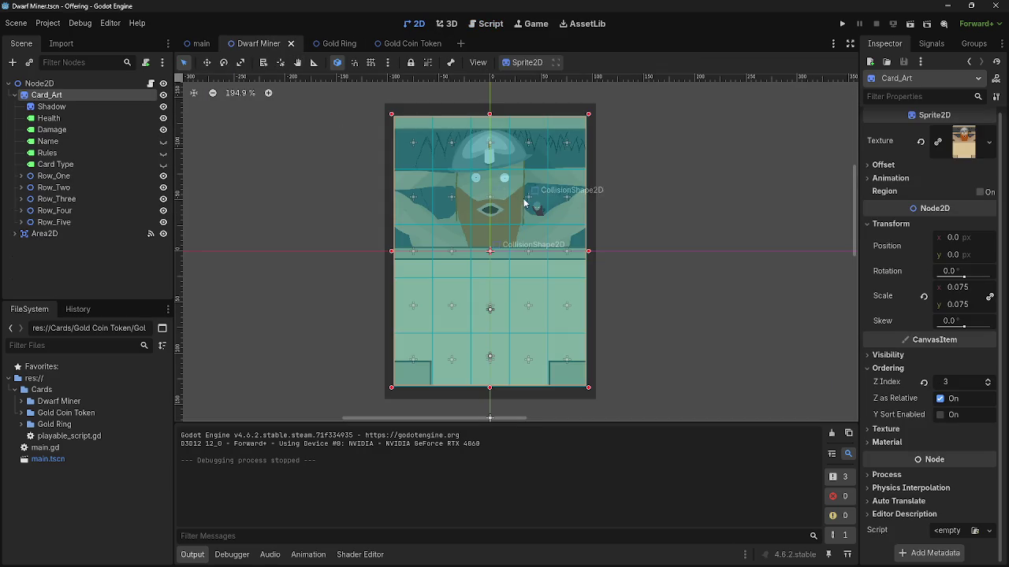
left_click(486, 24)
Unfold Row_One_One_Enter, review its lines 191–193, and launch the game.
left_click(344, 130)
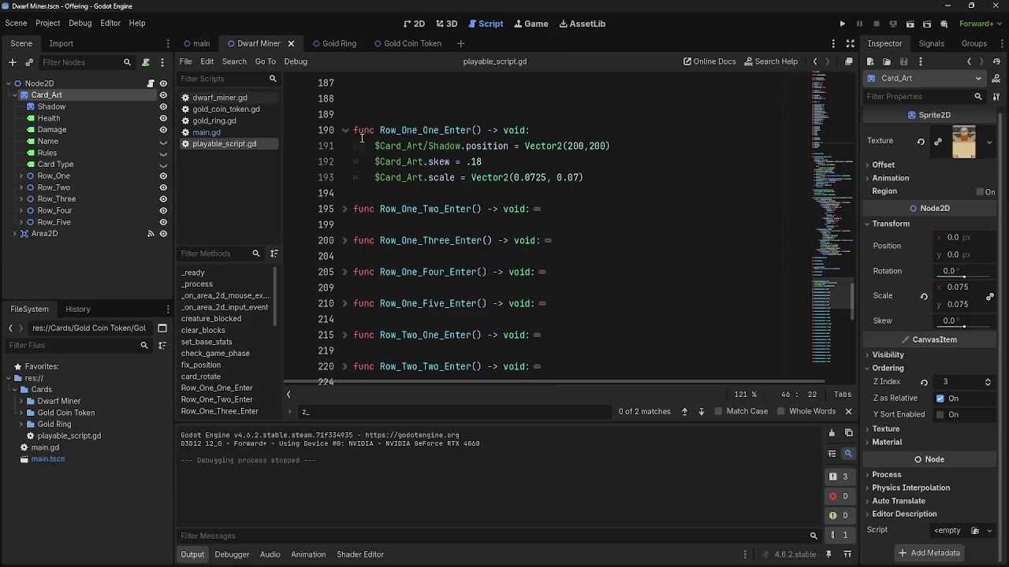
mouse_move(627, 173)
left_mouse_down()
mouse_move(552, 175)
mouse_move(355, 146)
left_mouse_up()
left_click(608, 180)
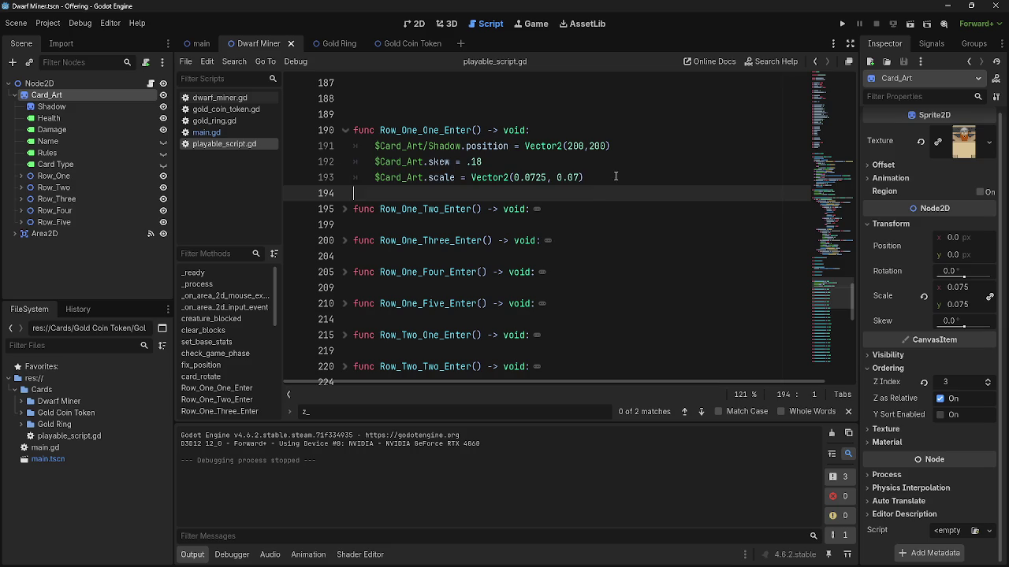
mouse_move(608, 180)
left_mouse_down()
mouse_move(378, 162)
mouse_move(359, 147)
left_mouse_up()
left_click(609, 180)
left_click_drag(609, 180, 354, 146)
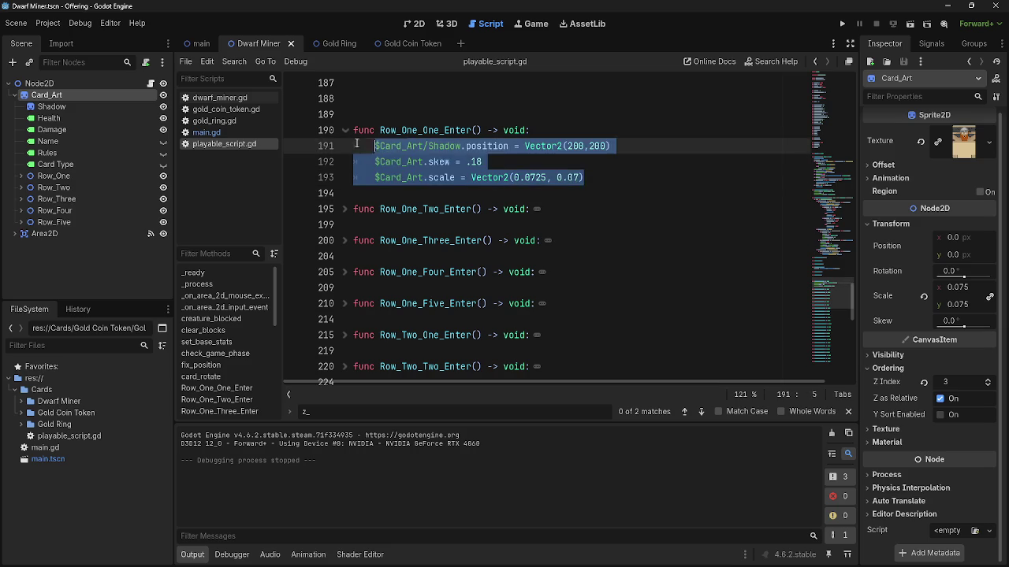
left_click(647, 138)
left_click(842, 24)
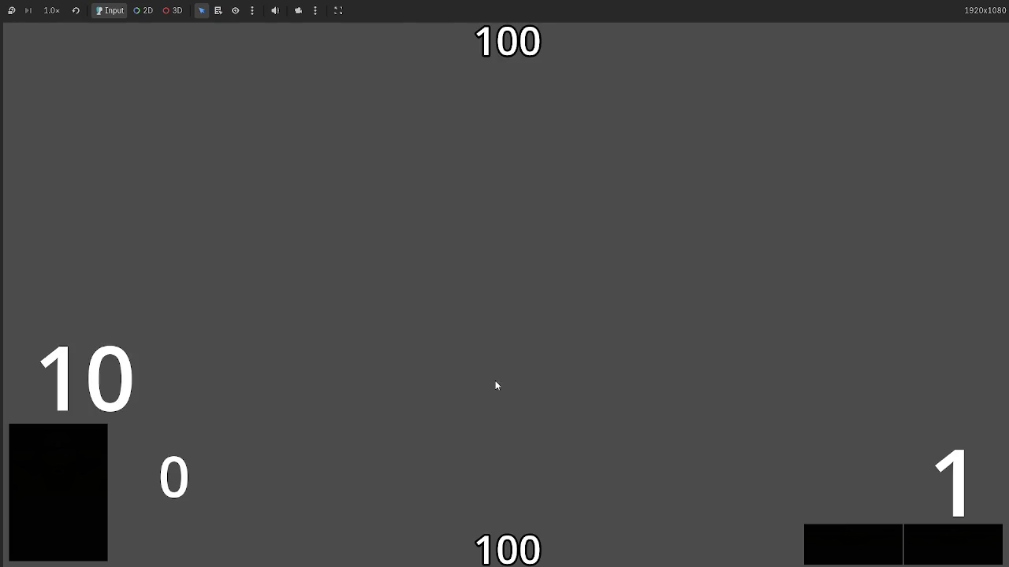
Play the Gold Ring card from the hand onto the table, then stop the game with F8.
left_click(481, 556)
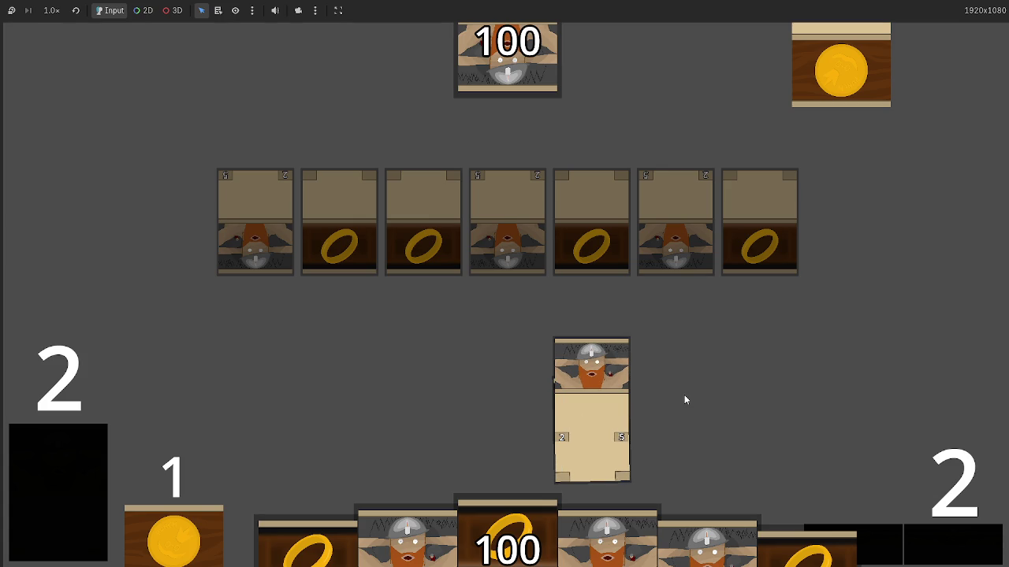
key("F8")
key("super")
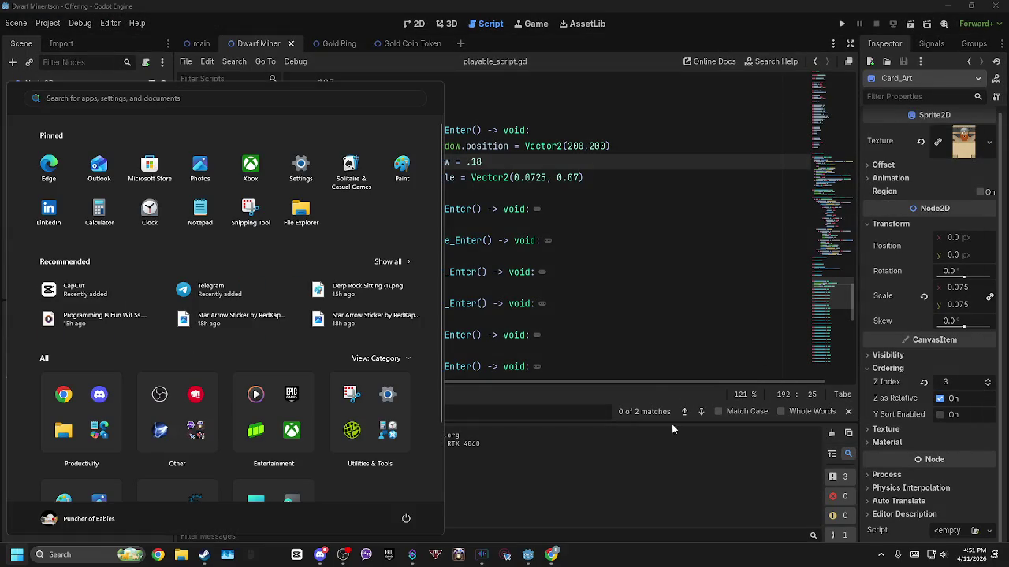
Dismiss the Start menu and insert a blank line after line 70's equipped_to position assignment.
left_click(654, 397)
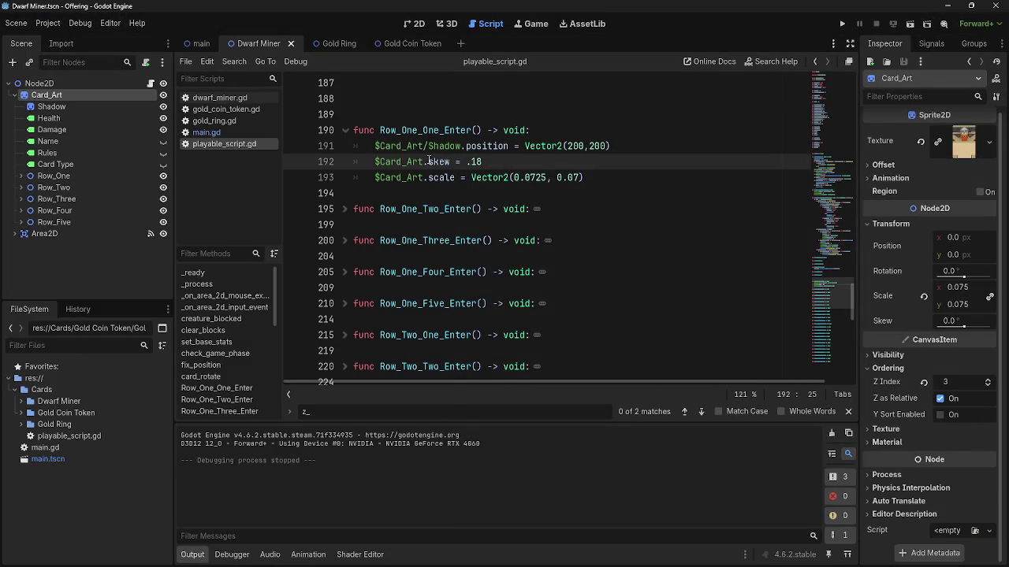
scroll(430, 161, "up", 1)
left_click(341, 257)
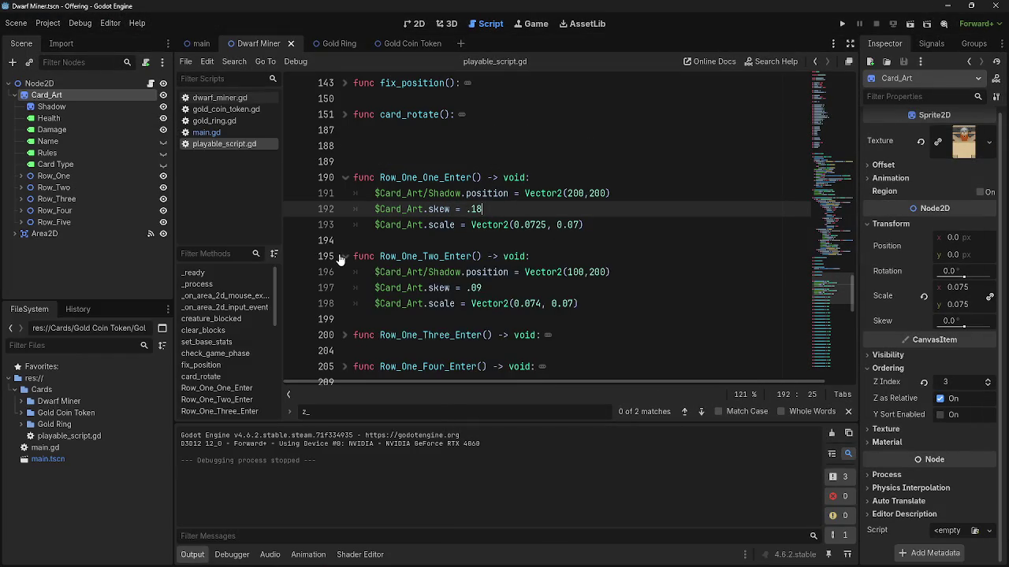
left_click(340, 257)
scroll(560, 266, "up", 4)
scroll(560, 266, "down", 1)
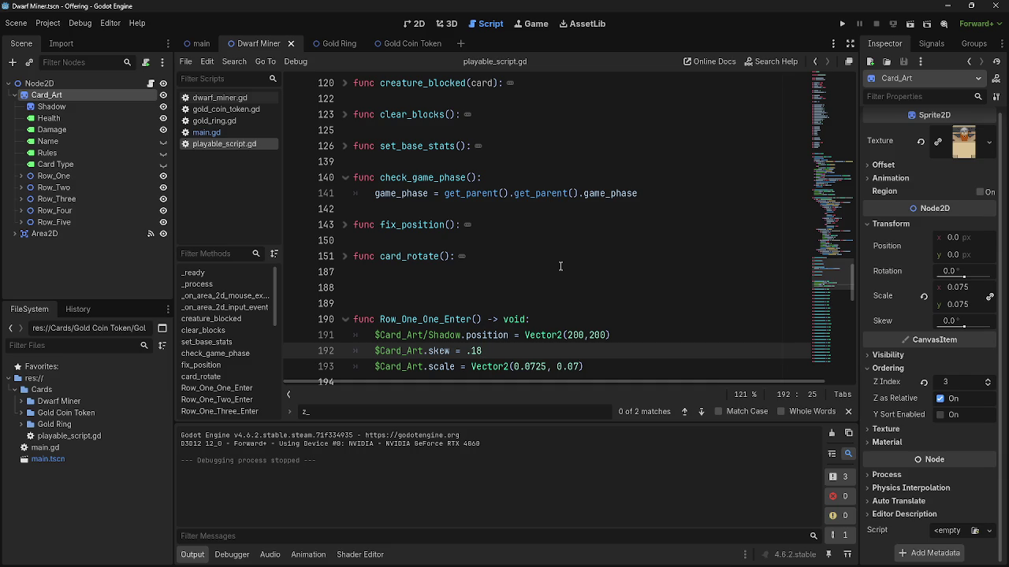
scroll(560, 267, "up", 15)
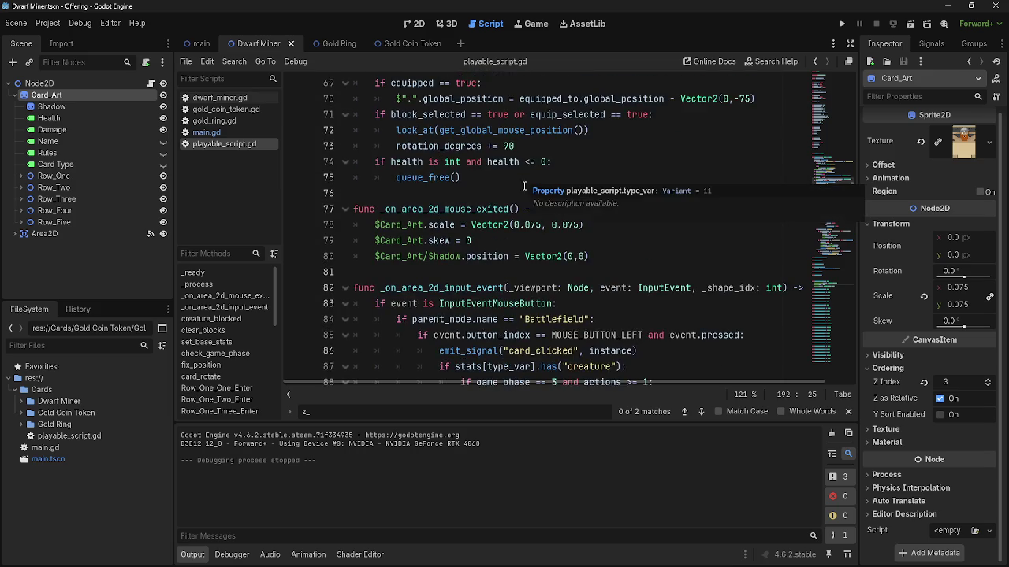
scroll(524, 186, "down", 2)
scroll(528, 237, "up", 6)
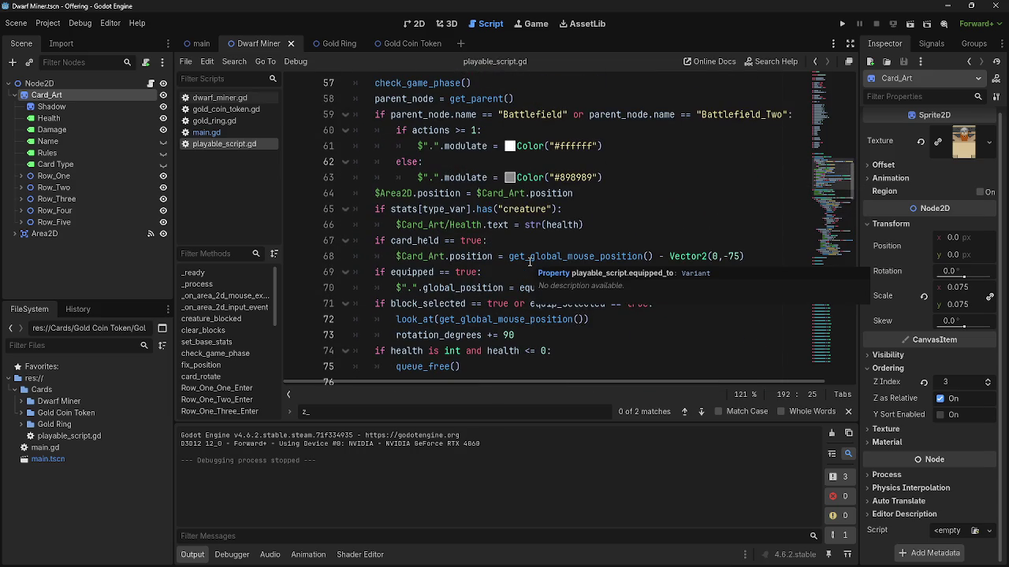
left_click(726, 335)
left_click(782, 289)
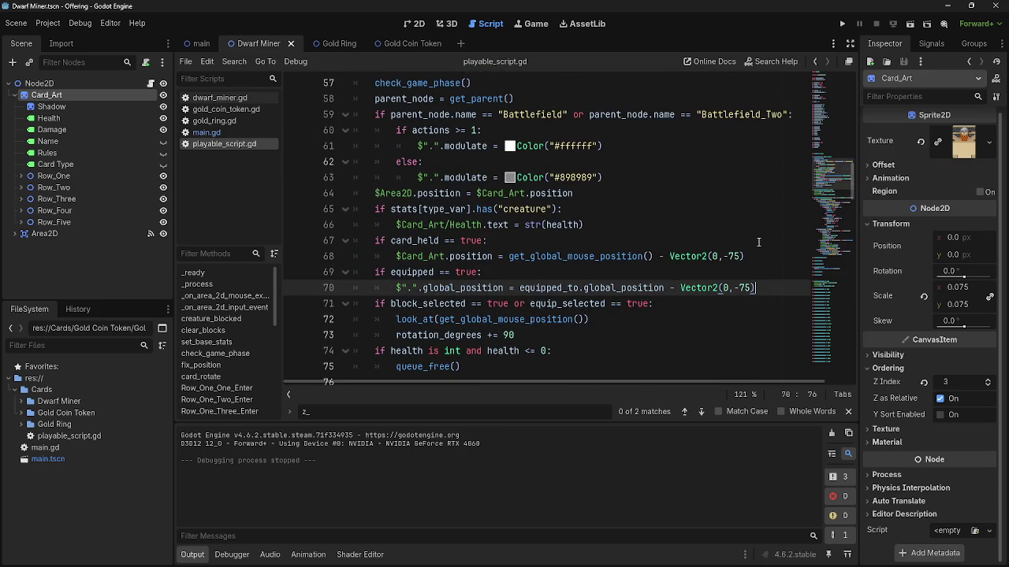
key("Return")
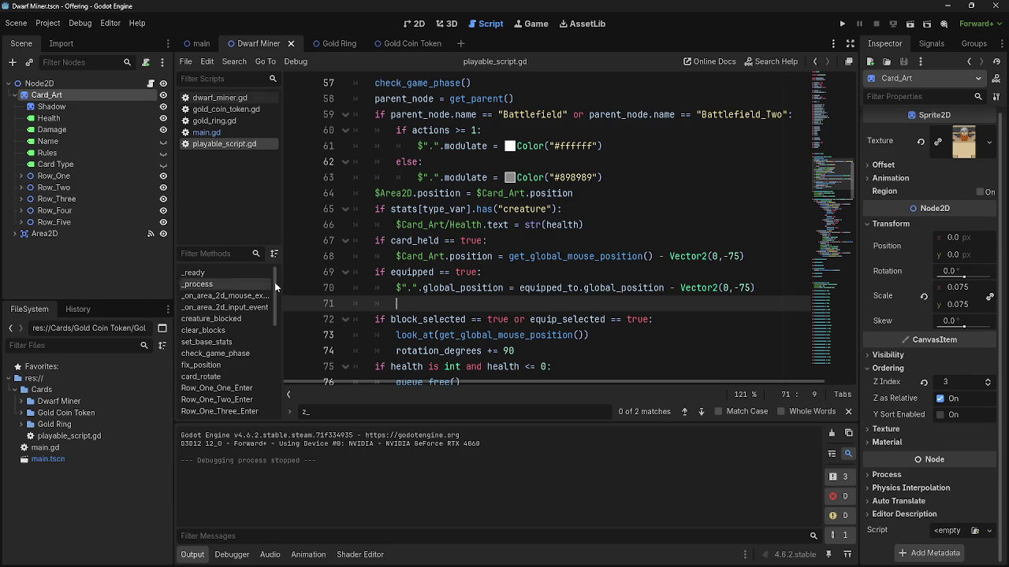
On line 71, drag in the root node reference and type .skew = equipped_to using autocomplete.
left_click(39, 84)
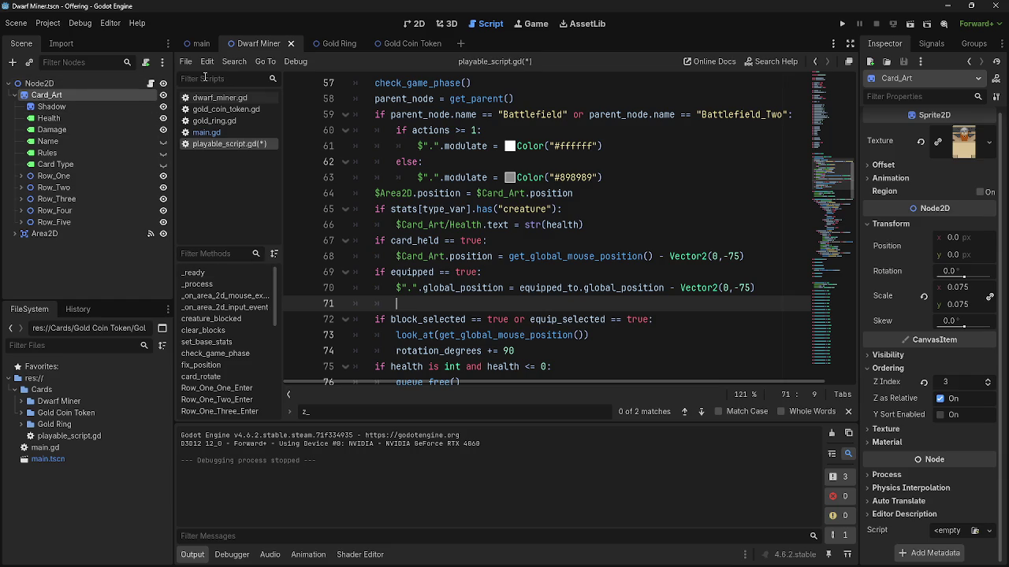
left_click_drag(74, 84, 465, 304)
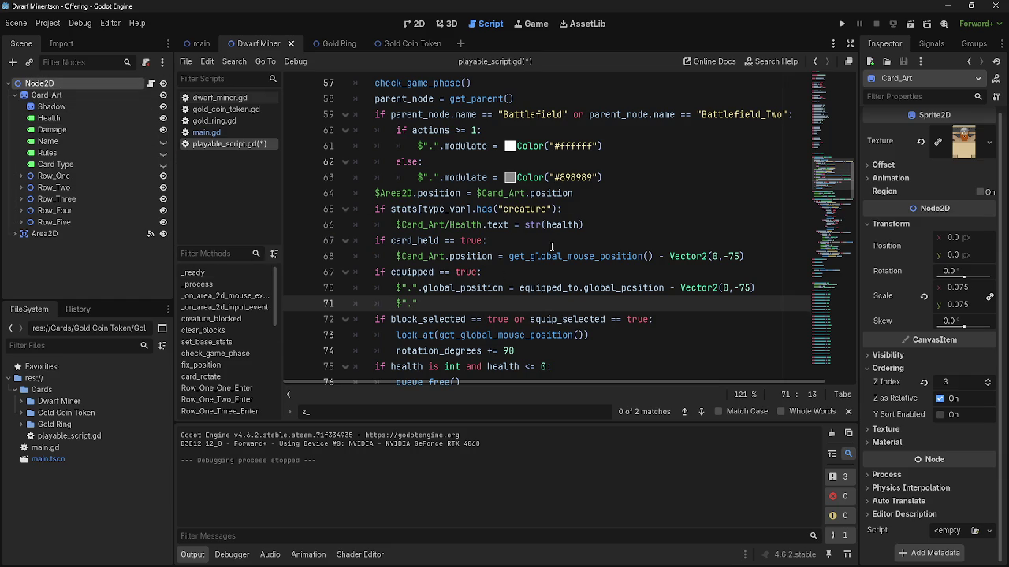
type(".sk")
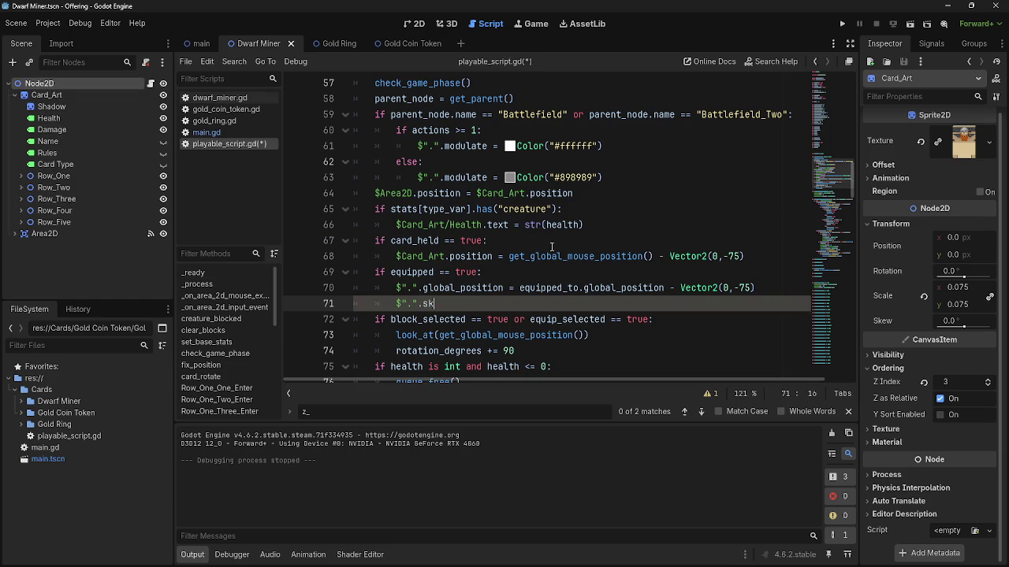
type("ew = eq")
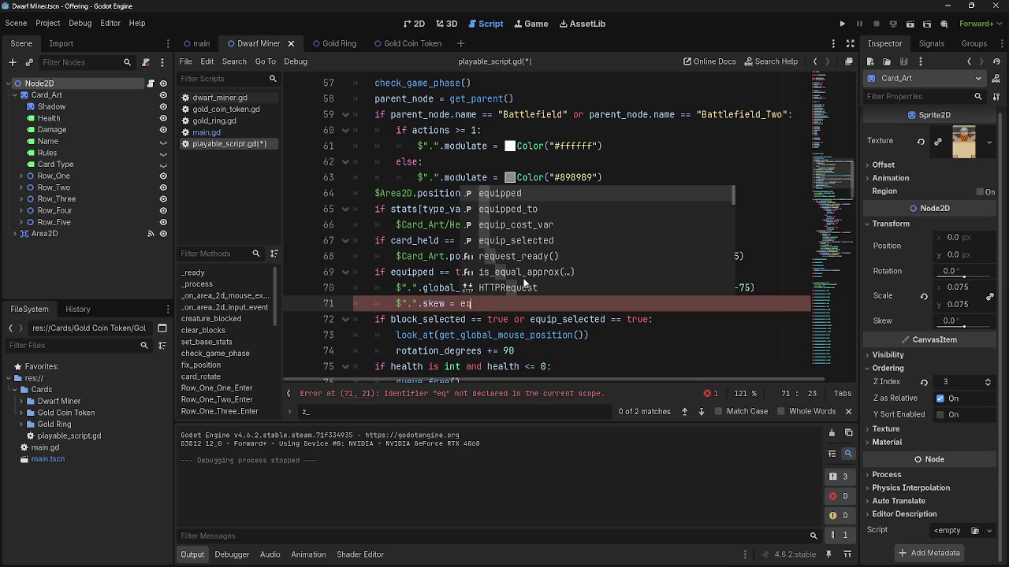
key("Down")
key("Return")
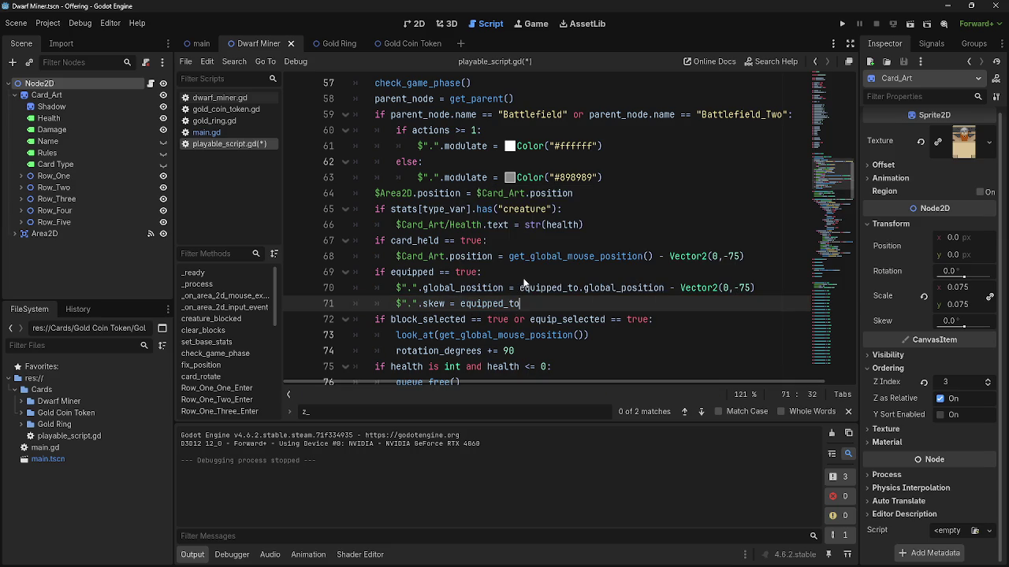
Finish line 71 as equipped_to.skew and playtest equipping the ring card onto the dwarf card.
type("skew")
left_click(843, 24)
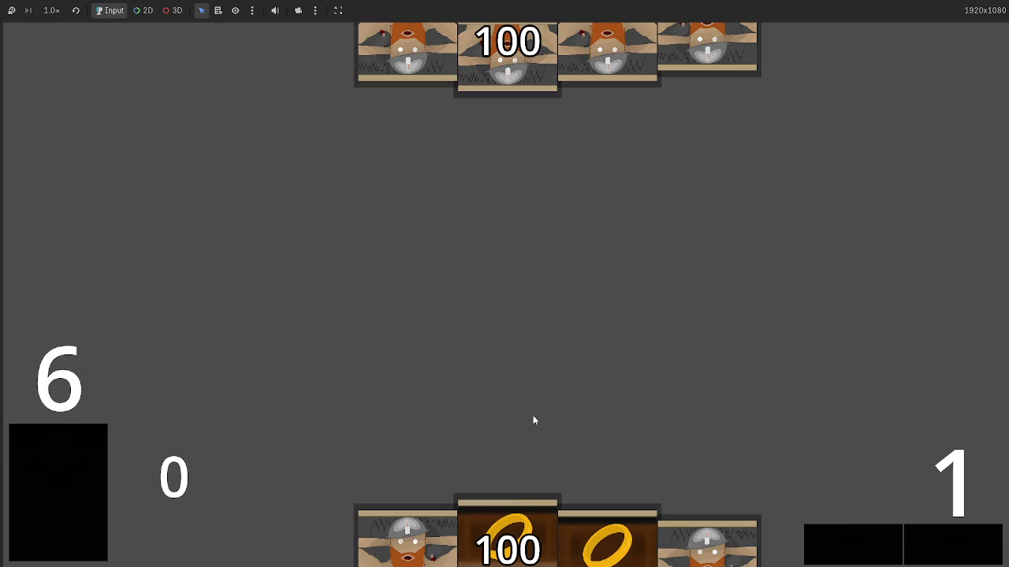
left_click(505, 517)
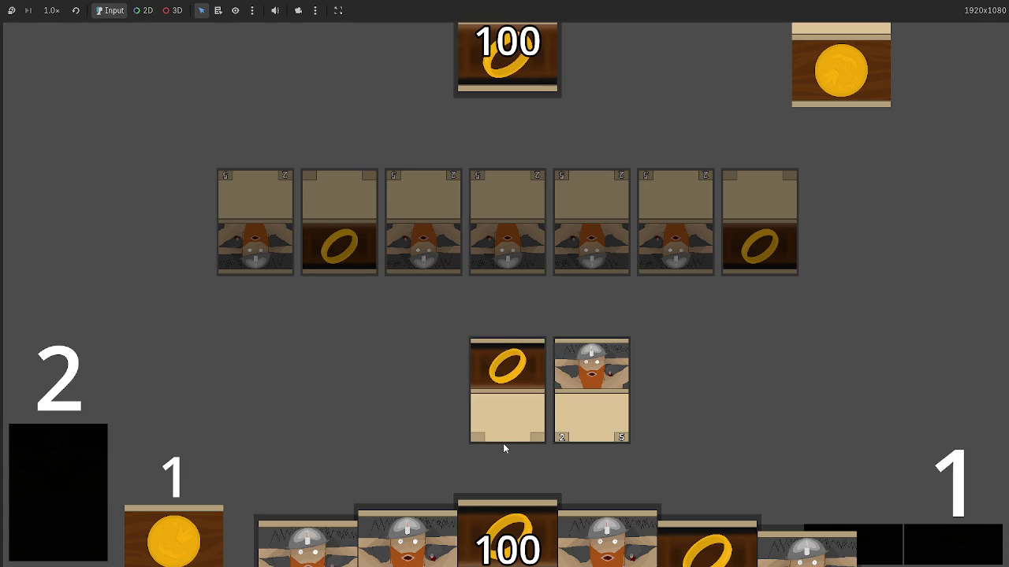
left_click_drag(503, 403, 586, 359)
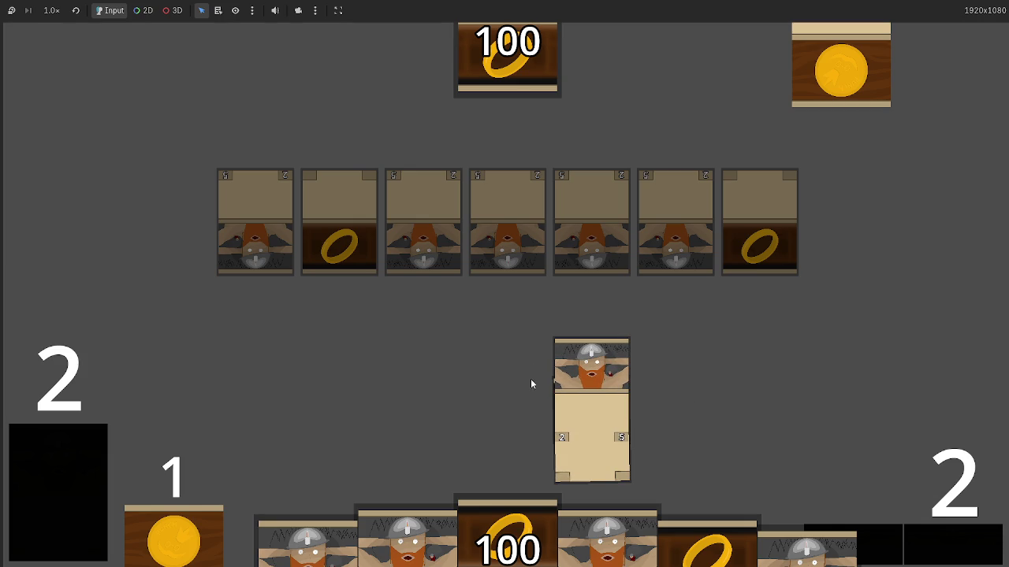
Stop the game with F8 and select the skew code on line 71.
key("alt+Tab")
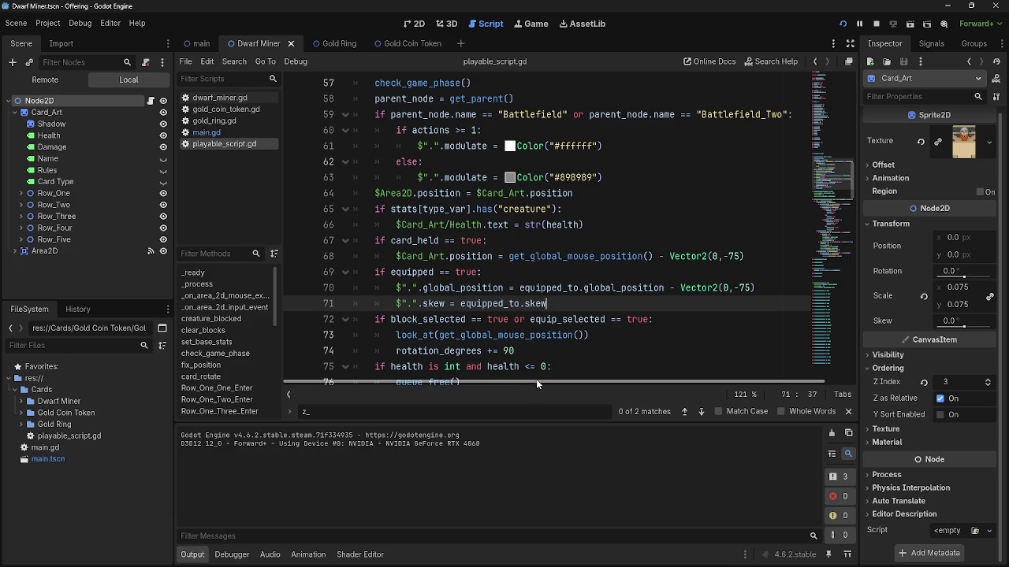
key("alt+Tab")
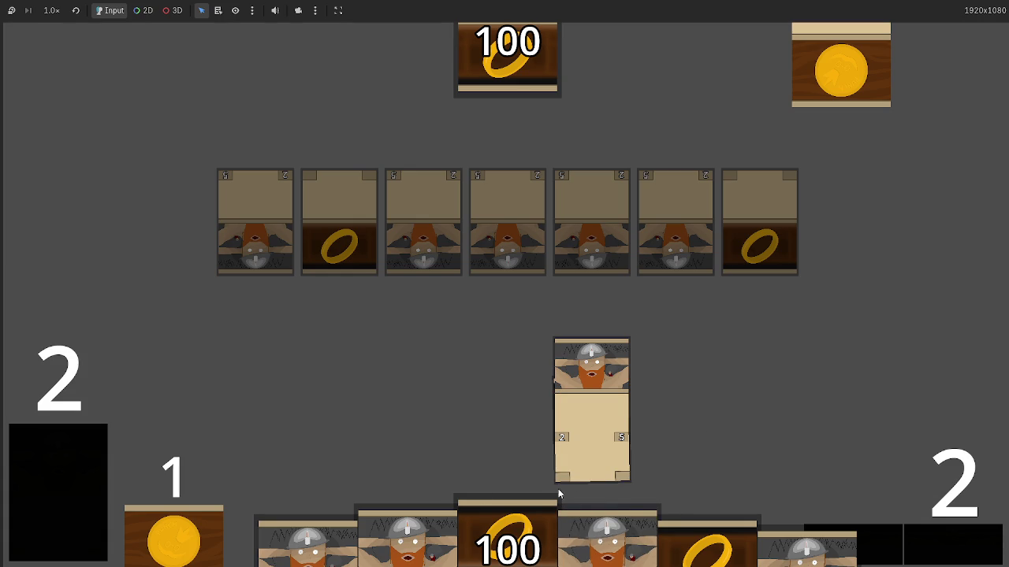
key("F8")
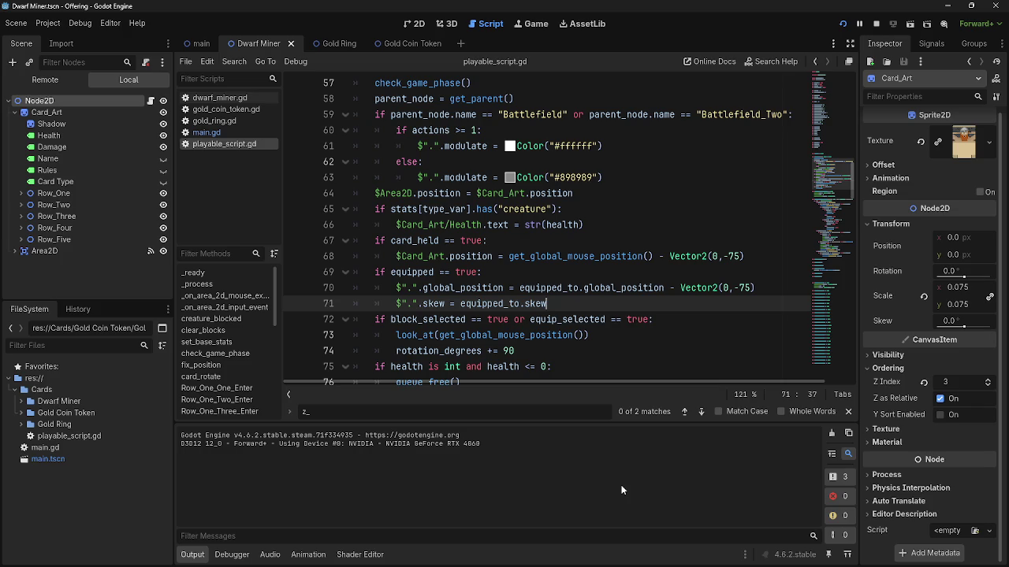
left_click_drag(547, 303, 377, 305)
Delete the skew line and its leftover blank line, then run the game with F5.
key("BackSpace")
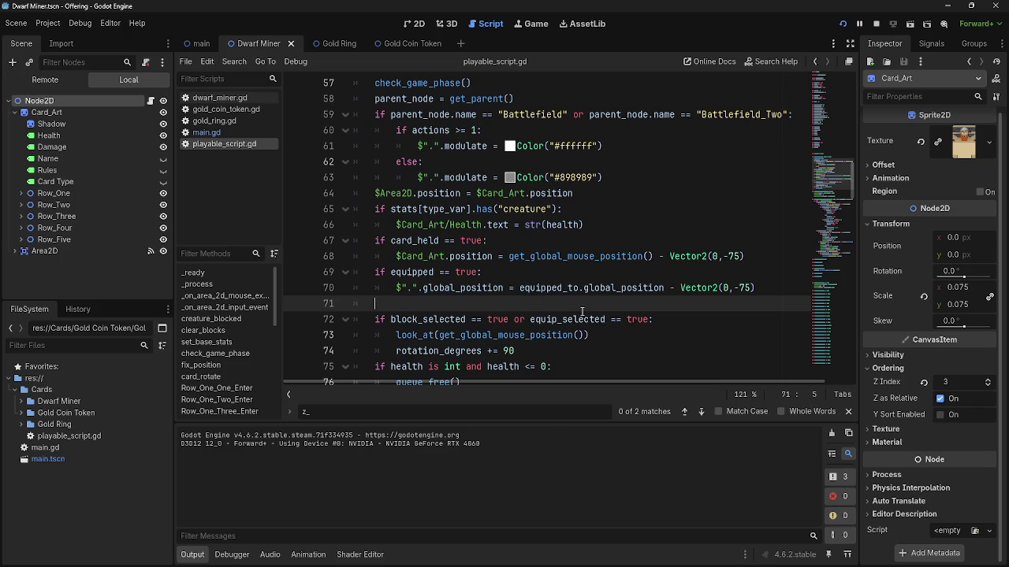
key("BackSpace")
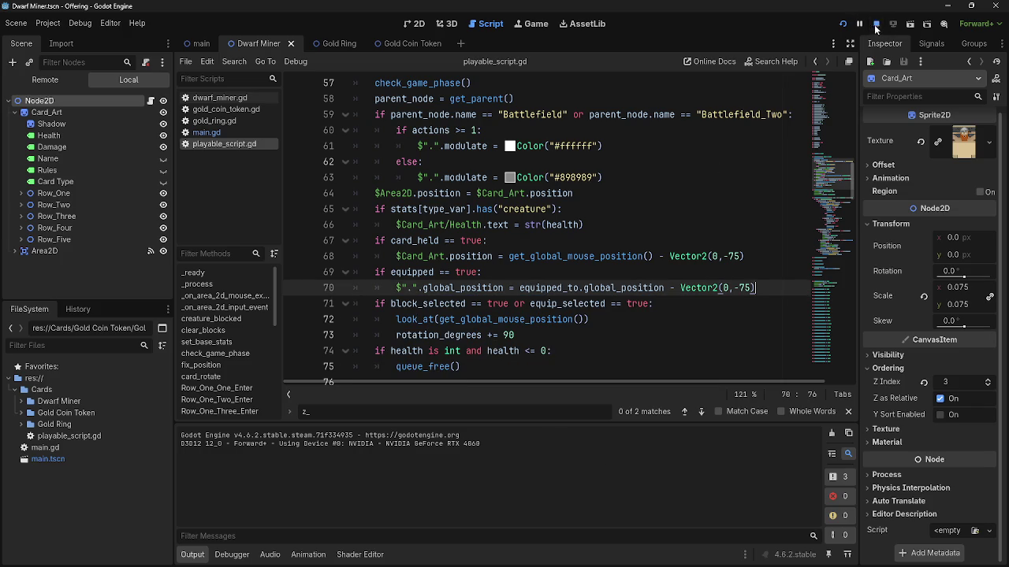
key("F5")
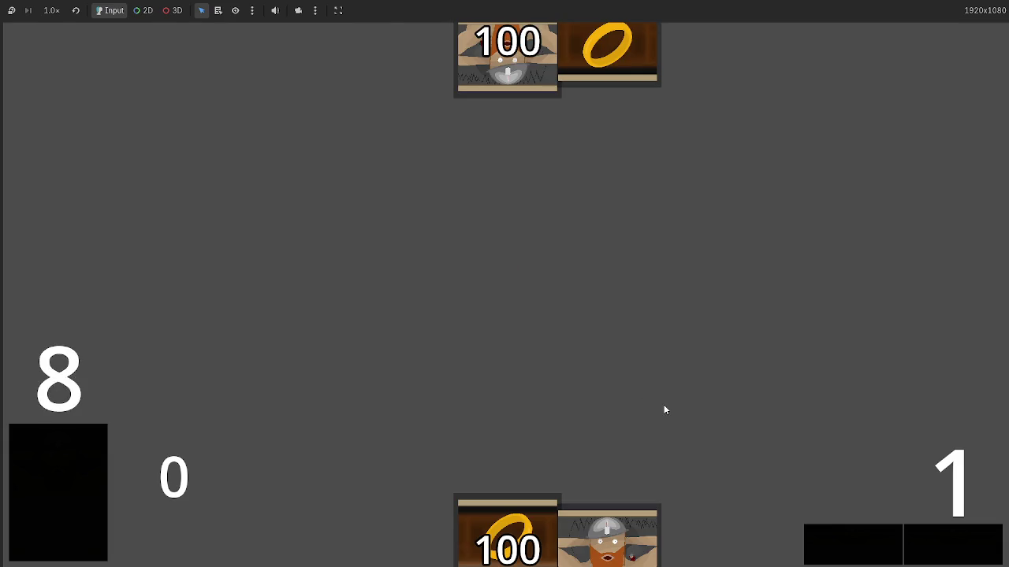
Play a dwarf and a ring card, equip the ring onto the dwarf, then stop with F8.
left_click(607, 536)
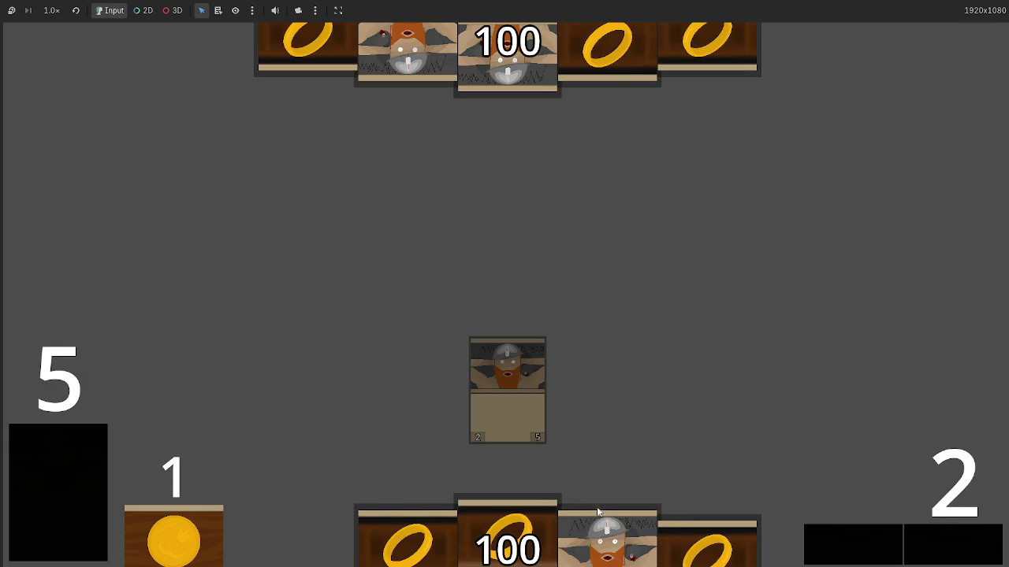
left_click(707, 540)
left_click(933, 543)
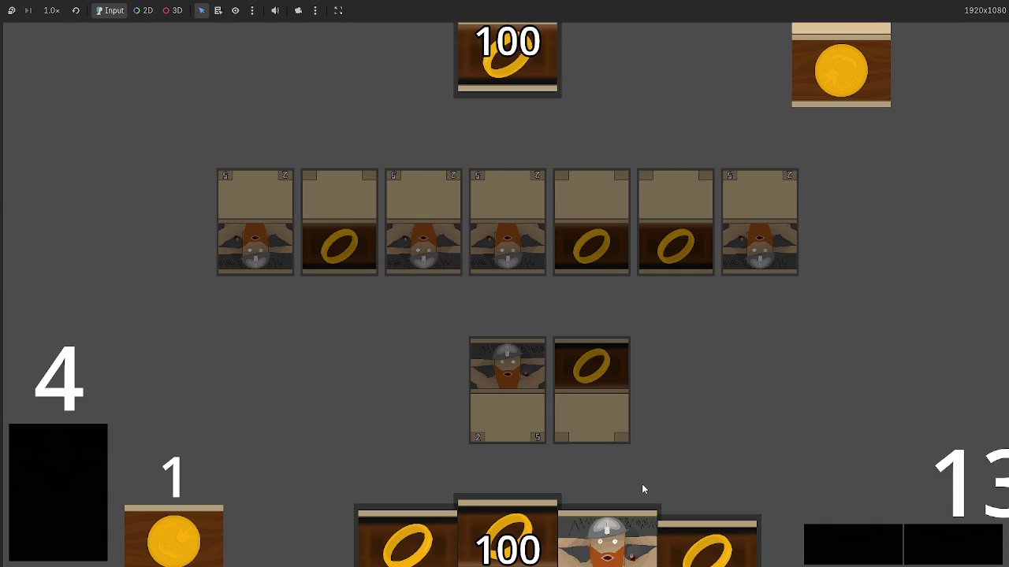
left_click(595, 339)
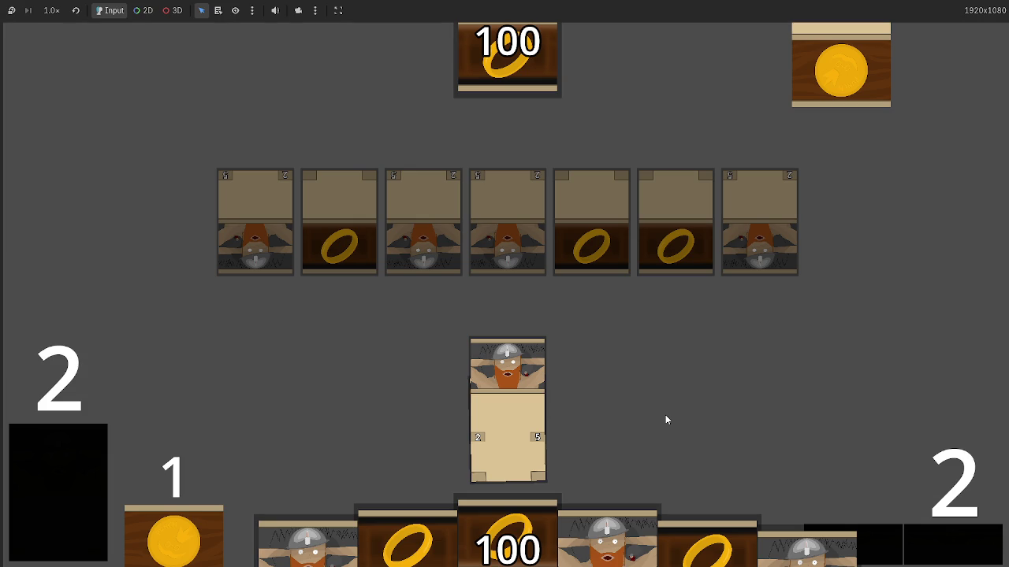
key("F8")
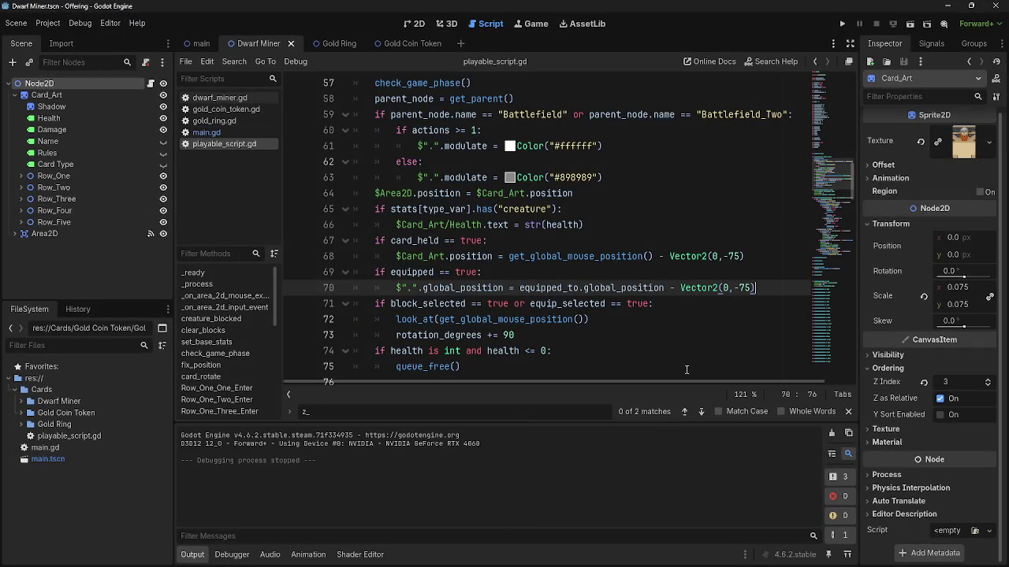
Open main.gd and scroll to the equip code around line 140.
scroll(628, 328, "down", 6)
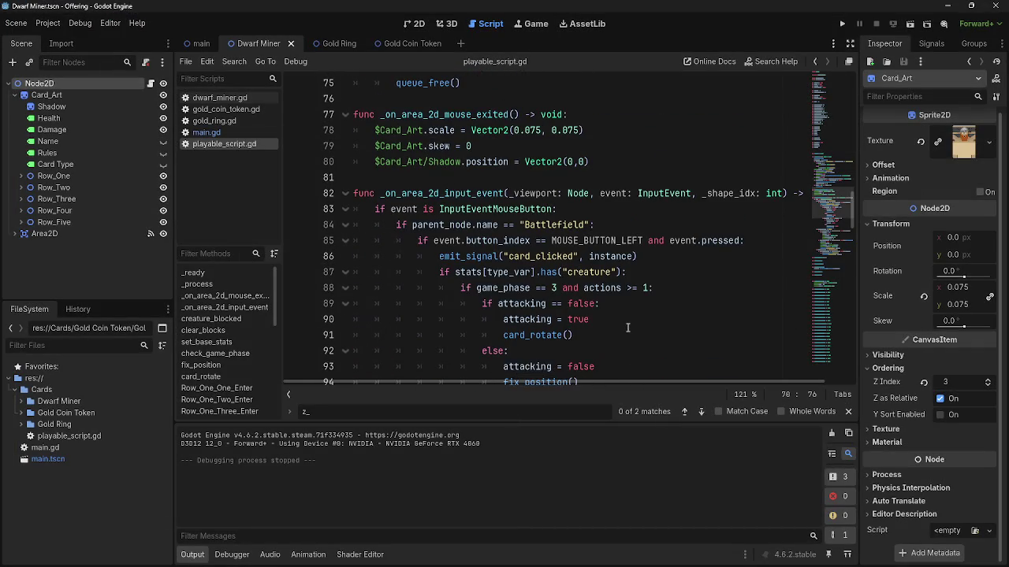
scroll(614, 302, "down", 4)
left_click(206, 132)
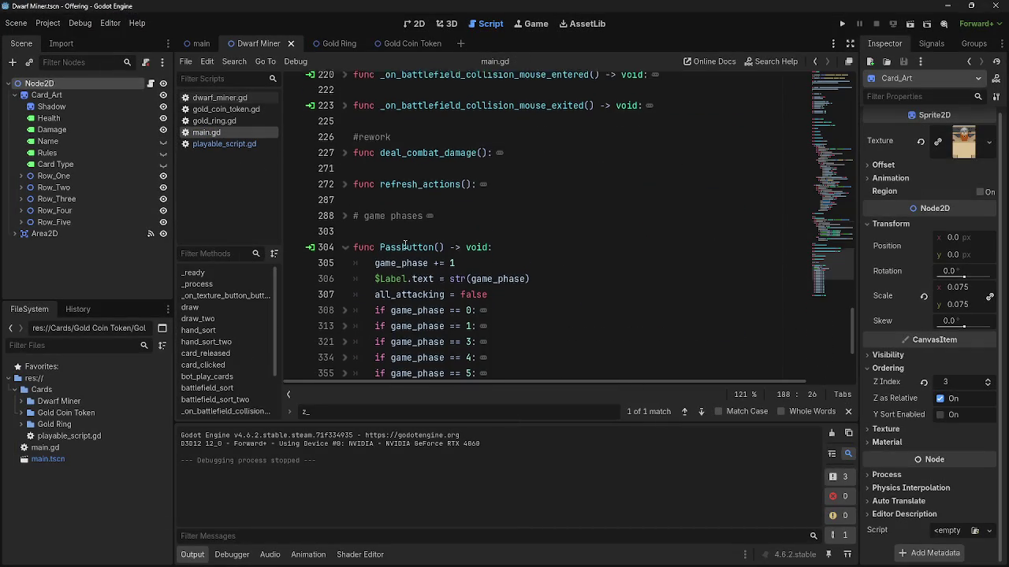
left_click(214, 145)
left_click(209, 132)
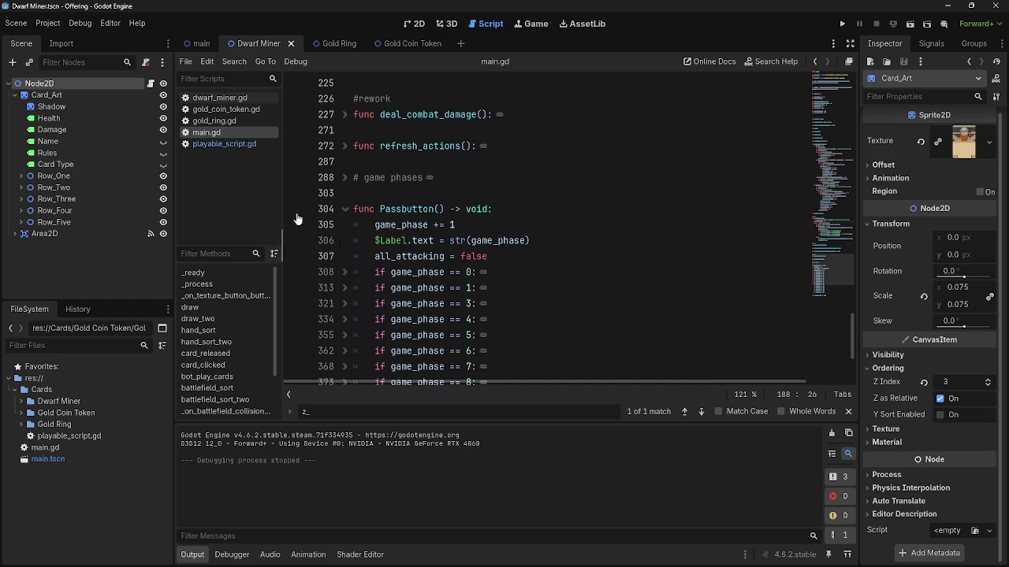
scroll(434, 289, "up", 2)
scroll(434, 288, "up", 7)
scroll(355, 211, "down", 4)
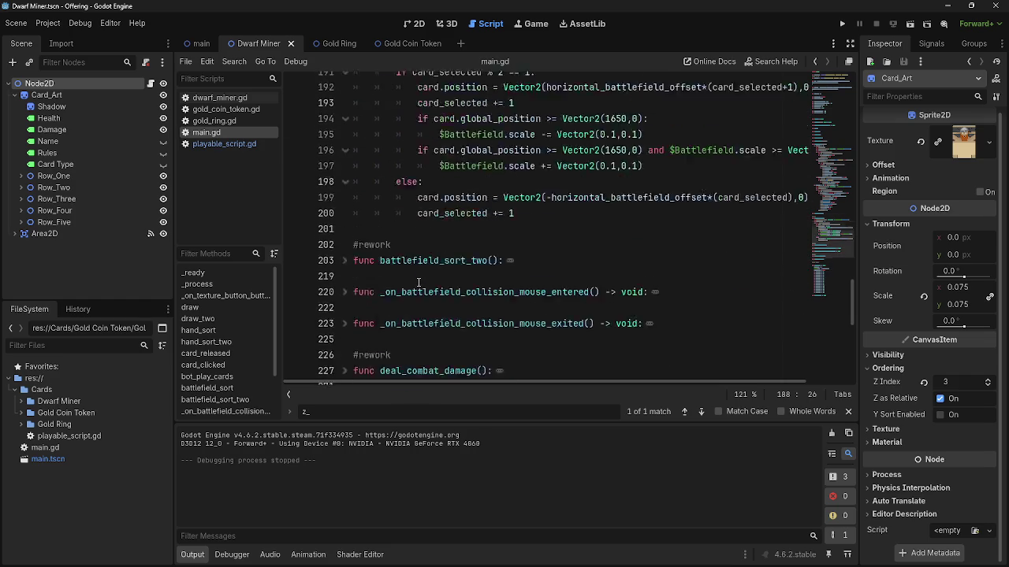
scroll(355, 210, "up", 15)
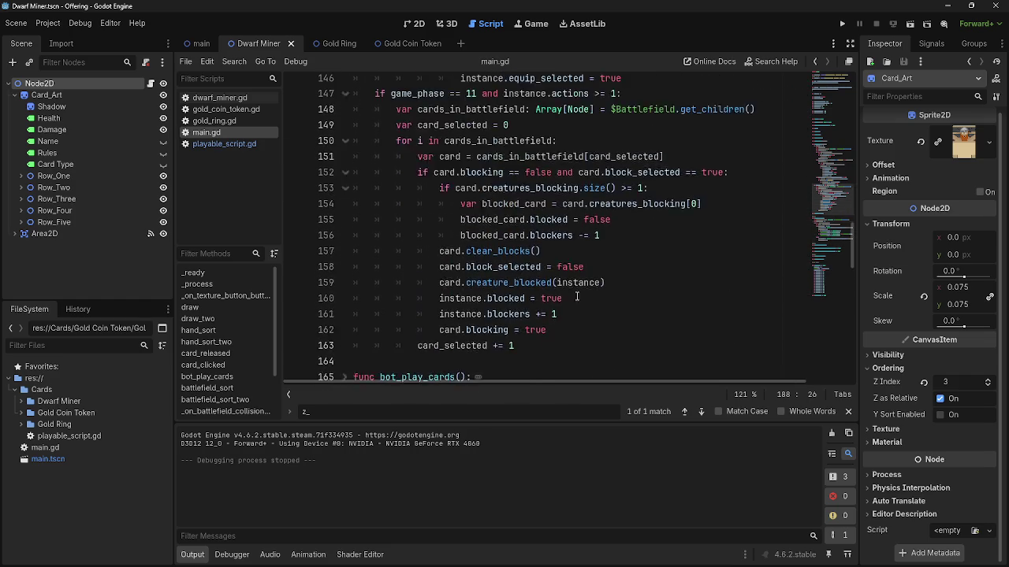
scroll(581, 298, "up", 5)
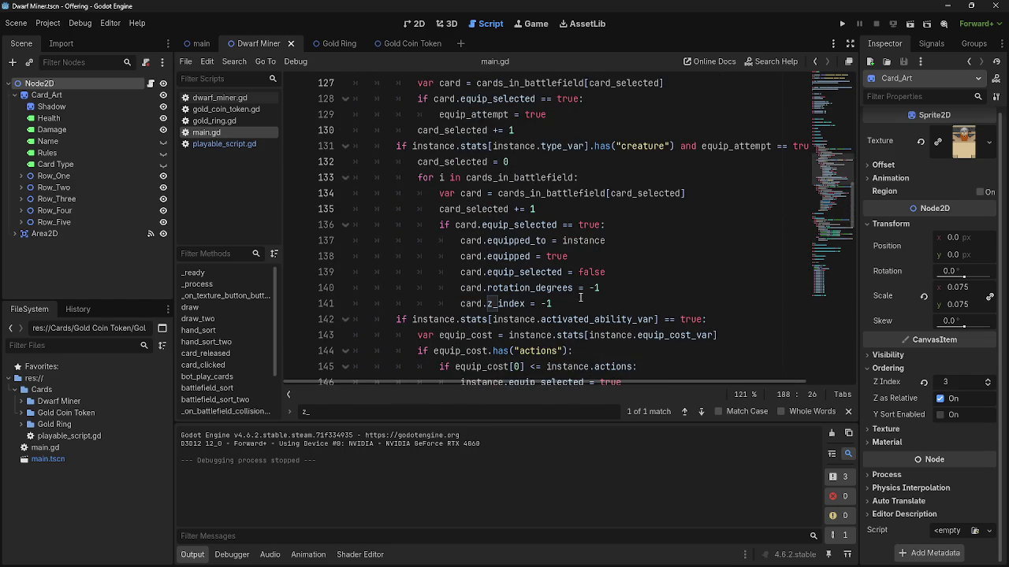
Change card.rotation_degrees = -1 to 0 on line 140.
left_click(610, 290)
key("Left")
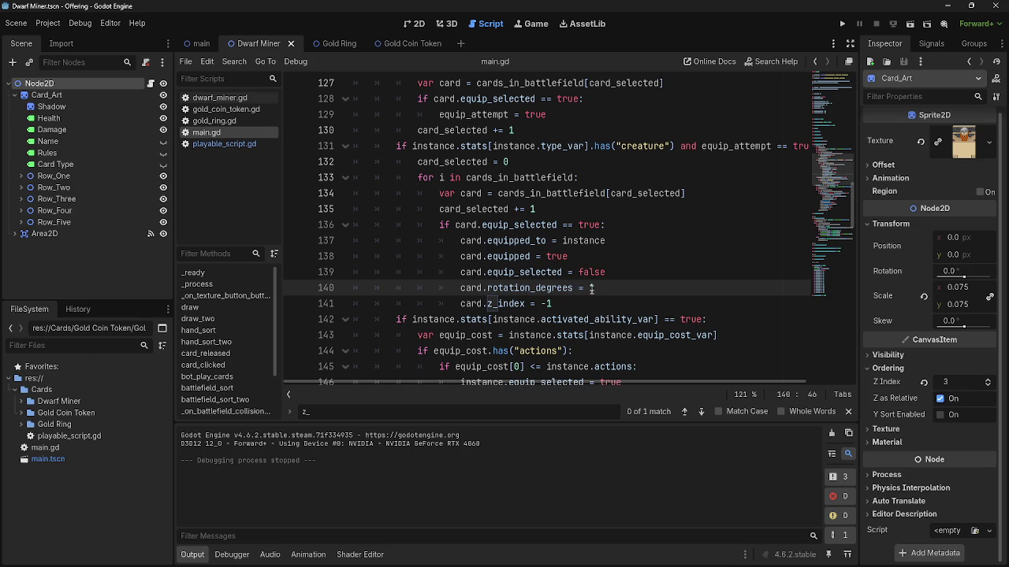
key("BackSpace")
key("Delete")
type("0")
left_click(626, 275)
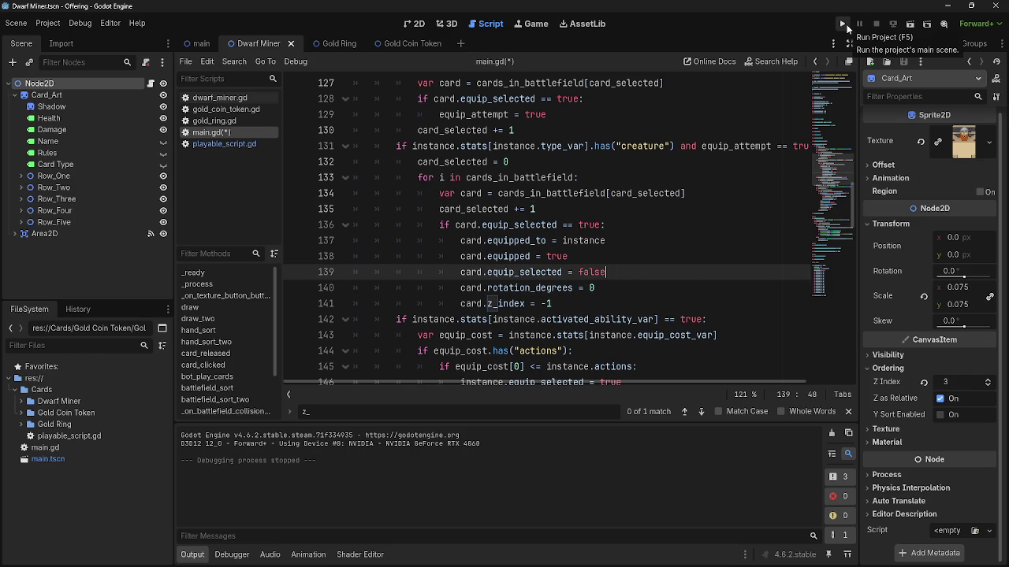
Run the game to confirm an equipped ring sits straight behind the dwarf, then return to the editor.
left_click(843, 25)
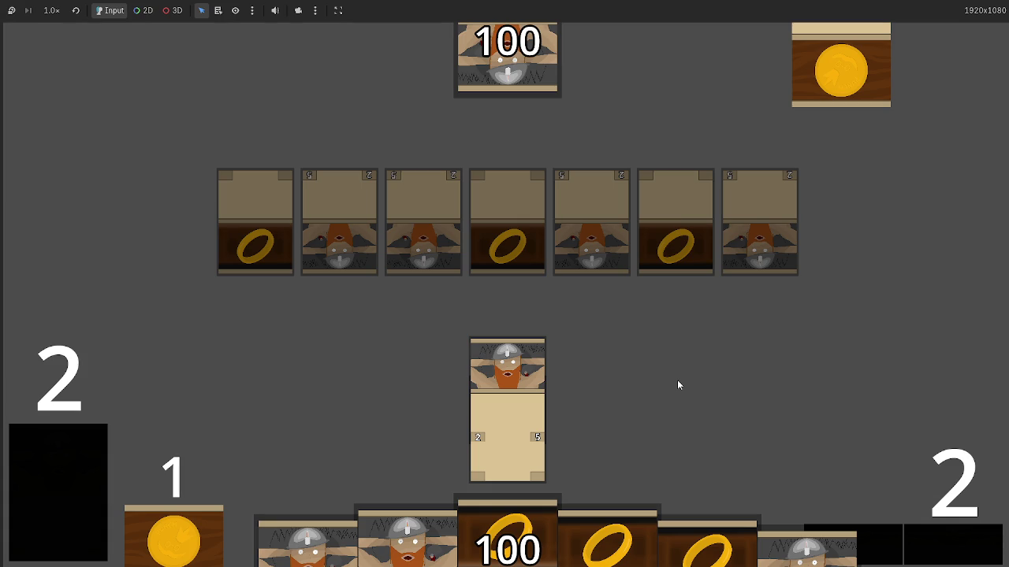
key("alt+Tab")
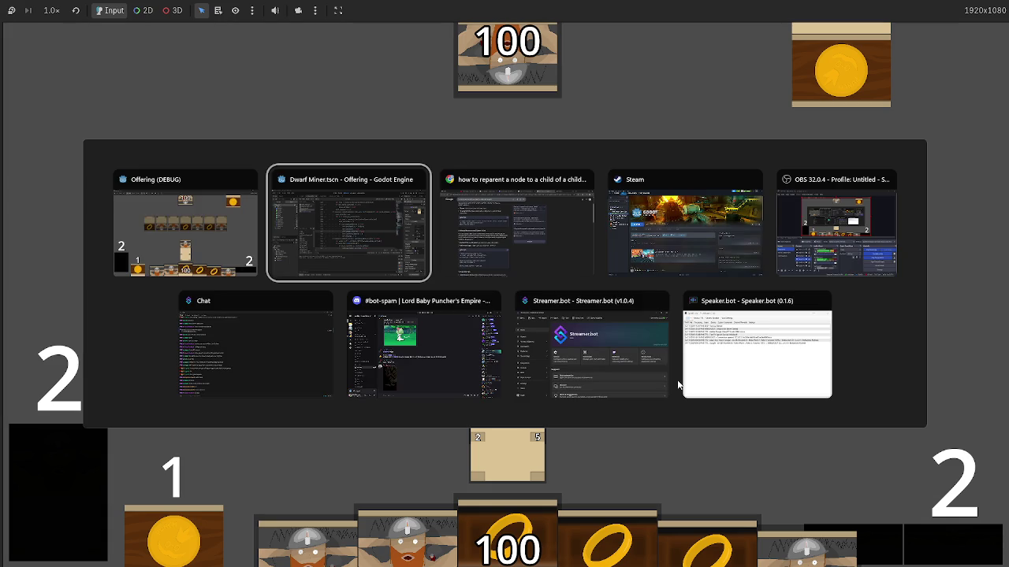
left_click(298, 218)
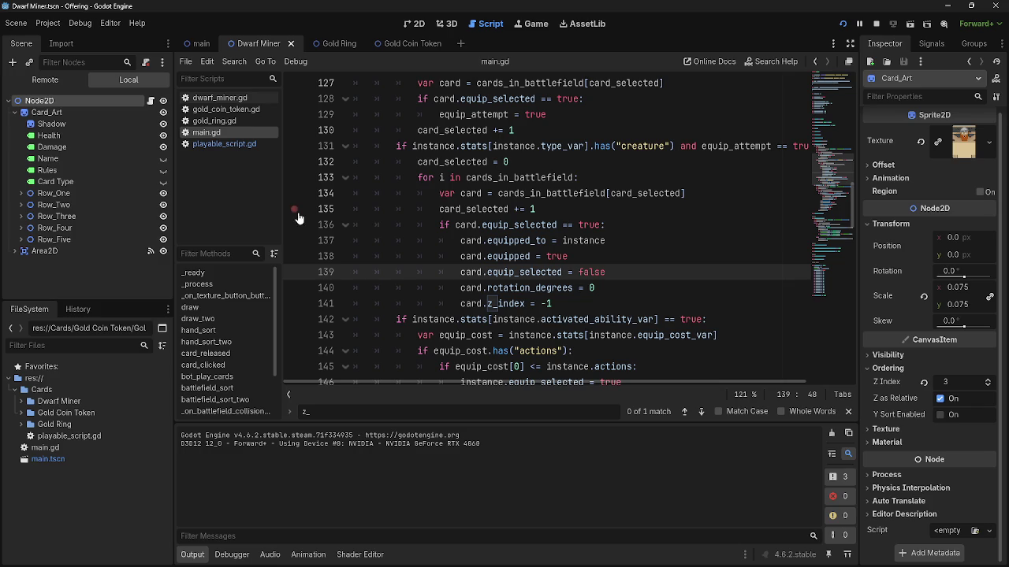
Open gold_ring.gd and compare it with the dwarf_miner.gd and gold_coin_token.gd scripts.
left_click(216, 126)
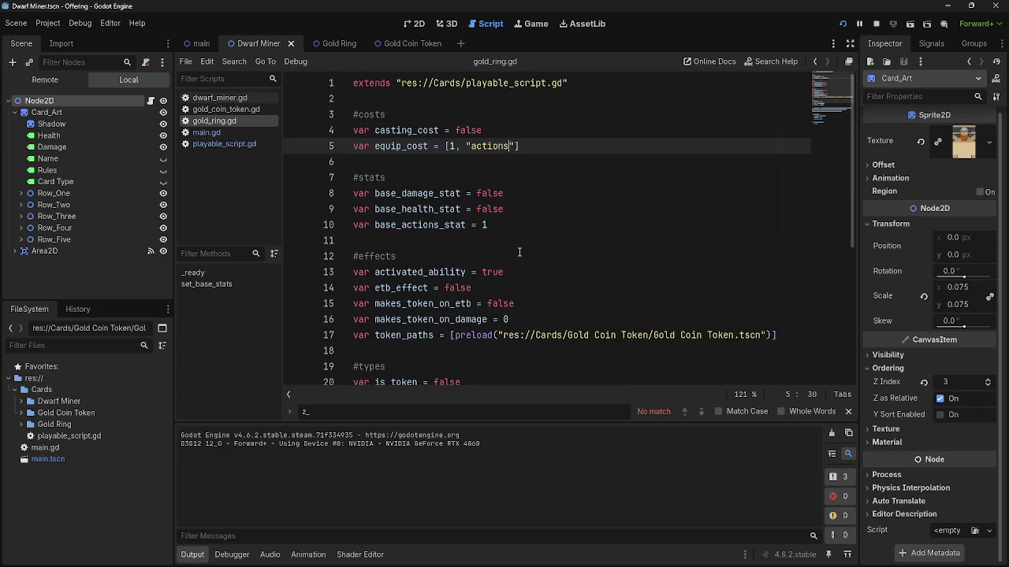
scroll(520, 252, "down", 5)
scroll(520, 253, "up", 2)
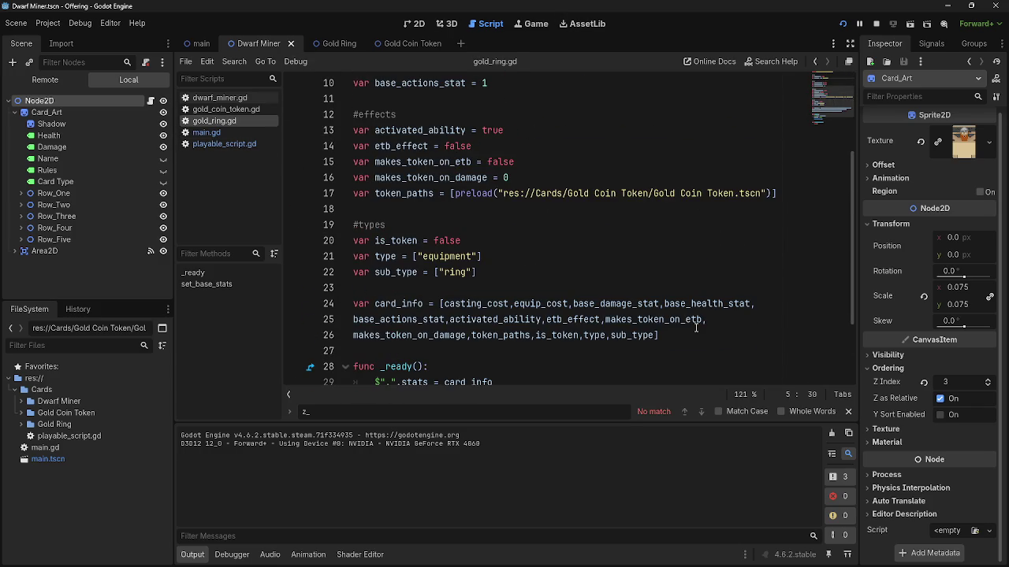
scroll(692, 332, "up", 3)
scroll(692, 332, "down", 1)
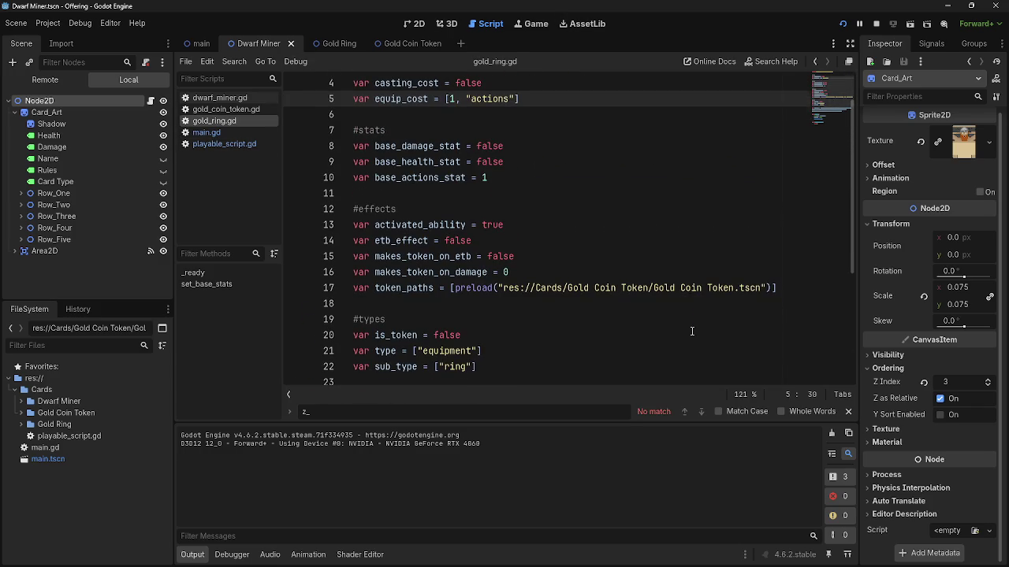
left_click(220, 98)
left_click(214, 120)
left_click(221, 109)
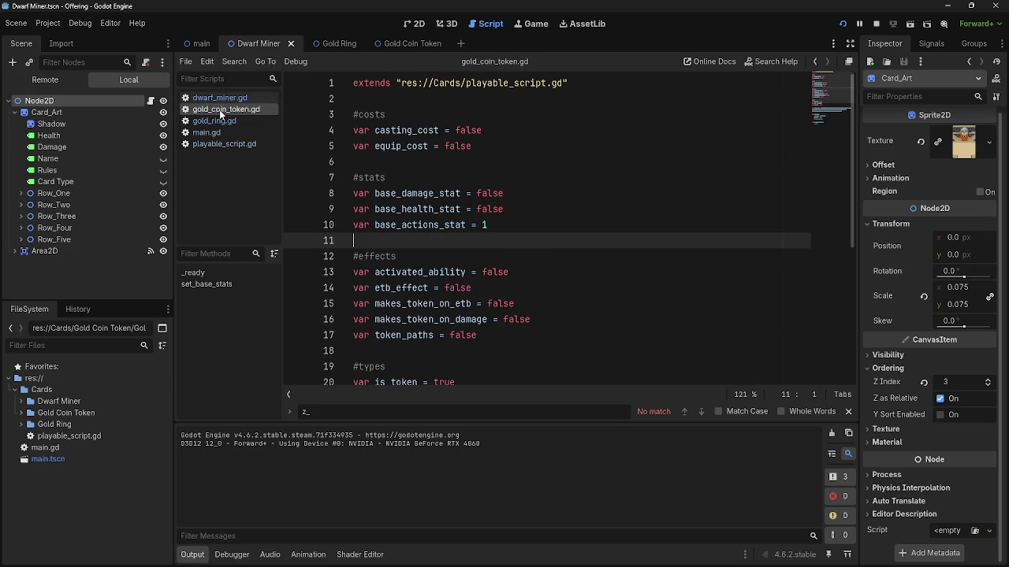
left_click(214, 120)
scroll(483, 224, "up", 1)
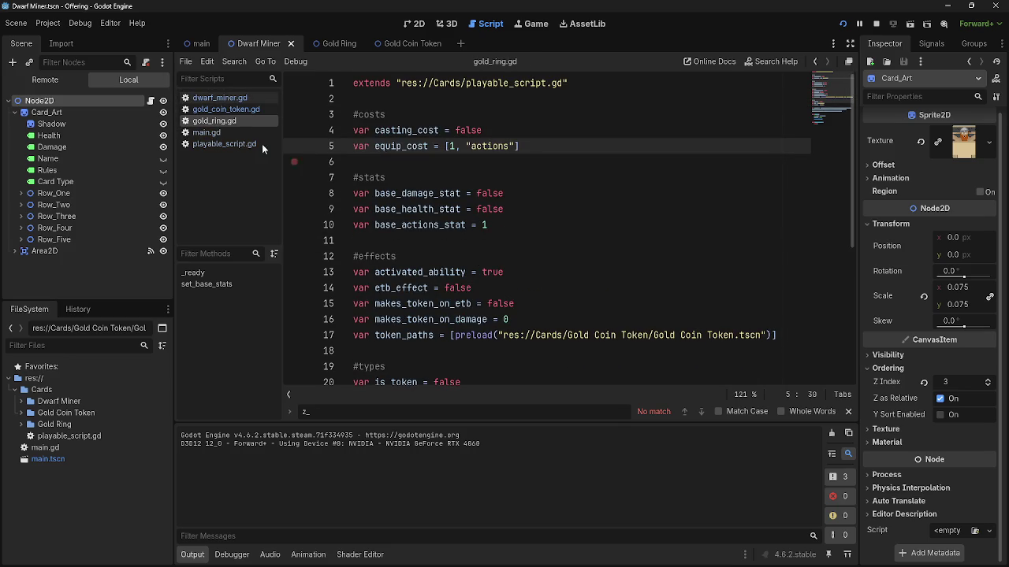
left_click(220, 97)
left_click(227, 109)
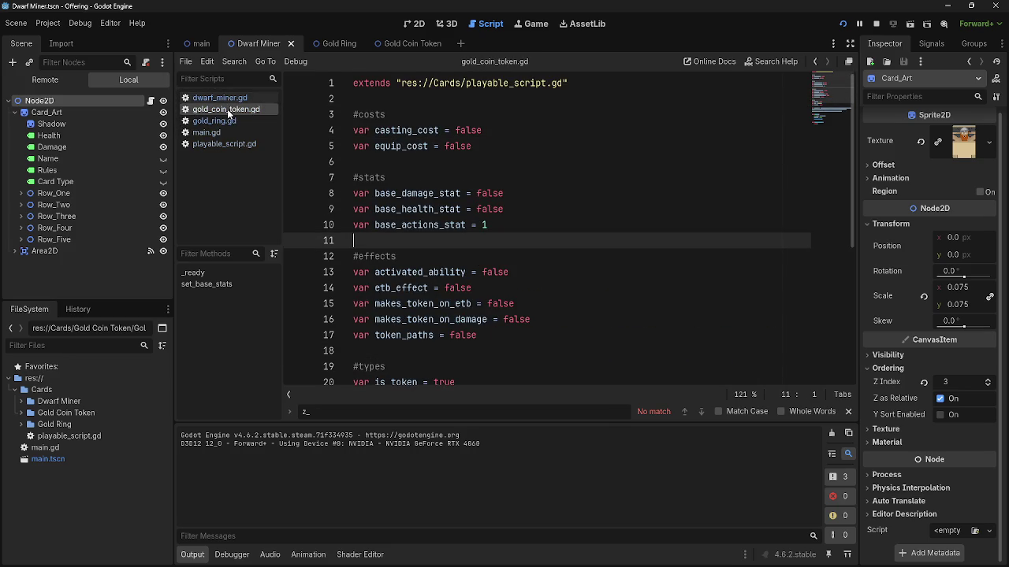
left_click(220, 98)
left_click(227, 108)
Keep cycling through the three card scripts, then bring up main.gd's equip code.
left_click(214, 120)
left_click(223, 109)
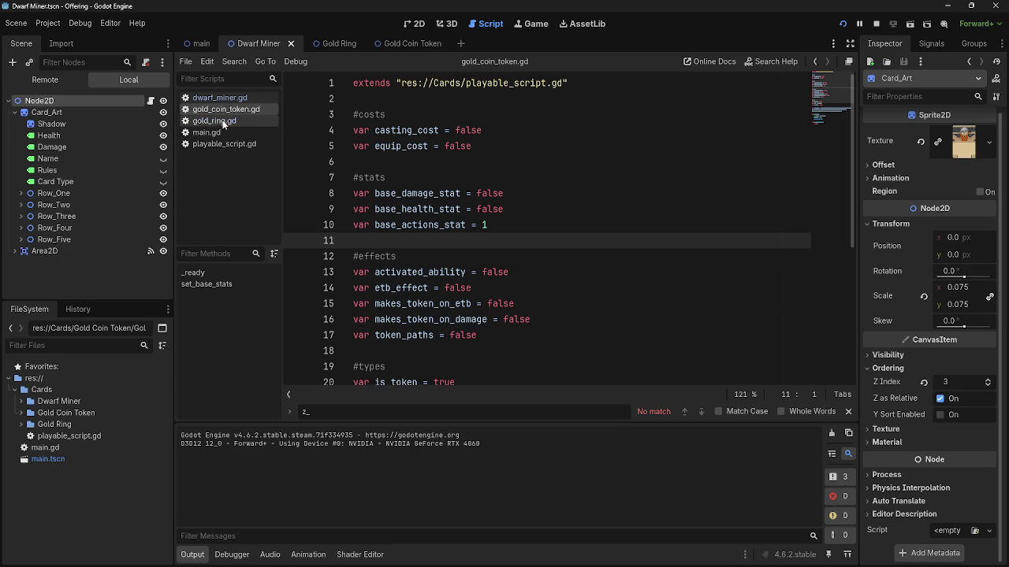
left_click(211, 121)
left_click(223, 109)
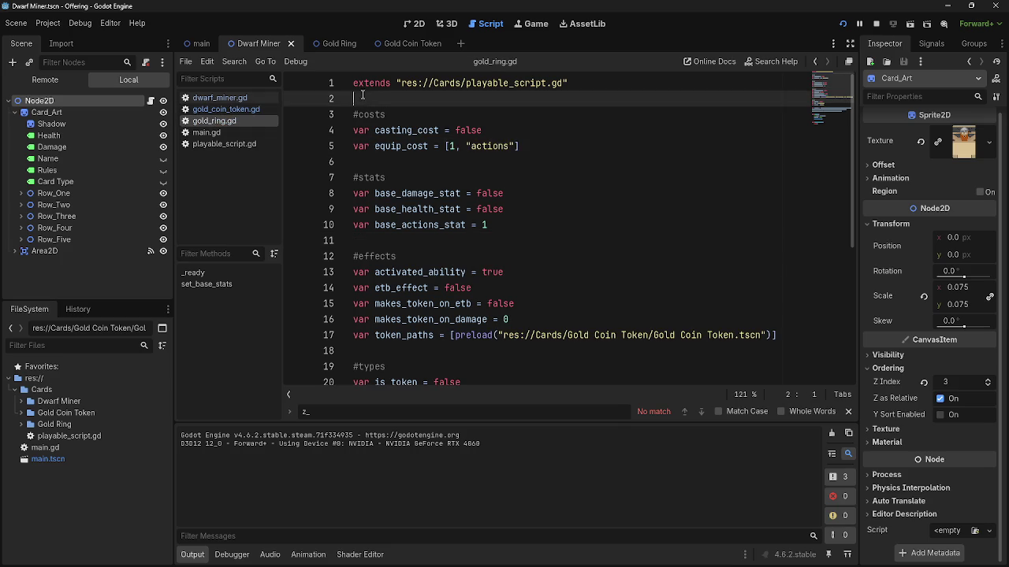
left_click(219, 98)
left_click(214, 121)
left_click(223, 109)
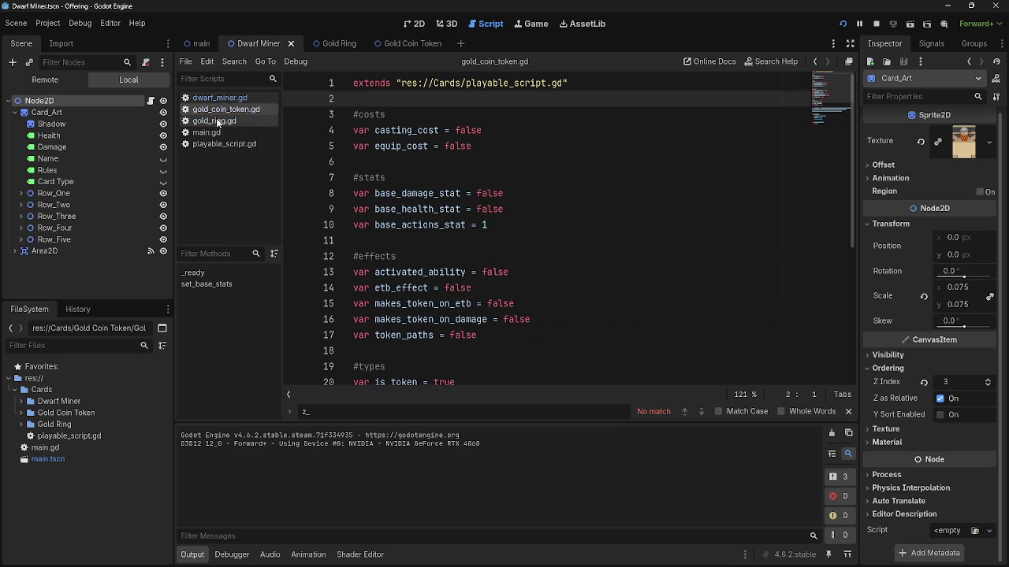
left_click(212, 119)
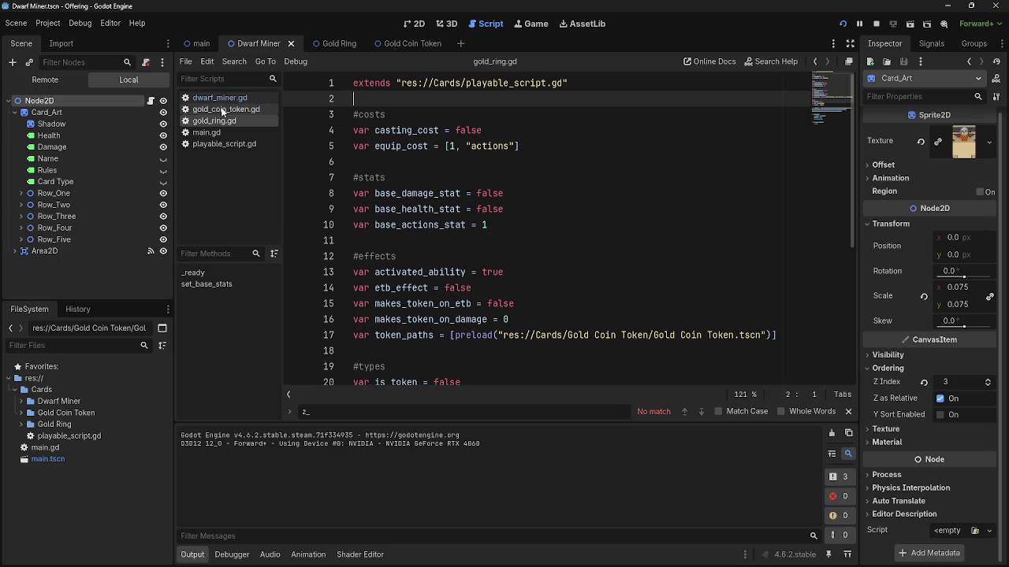
left_click(223, 108)
left_click(220, 98)
left_click(223, 109)
left_click(214, 122)
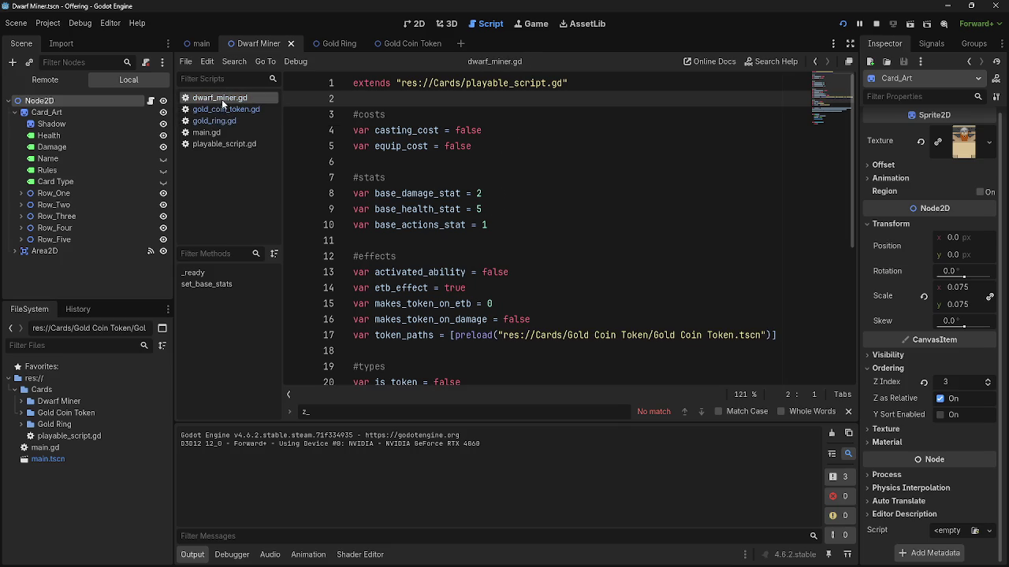
left_click(214, 133)
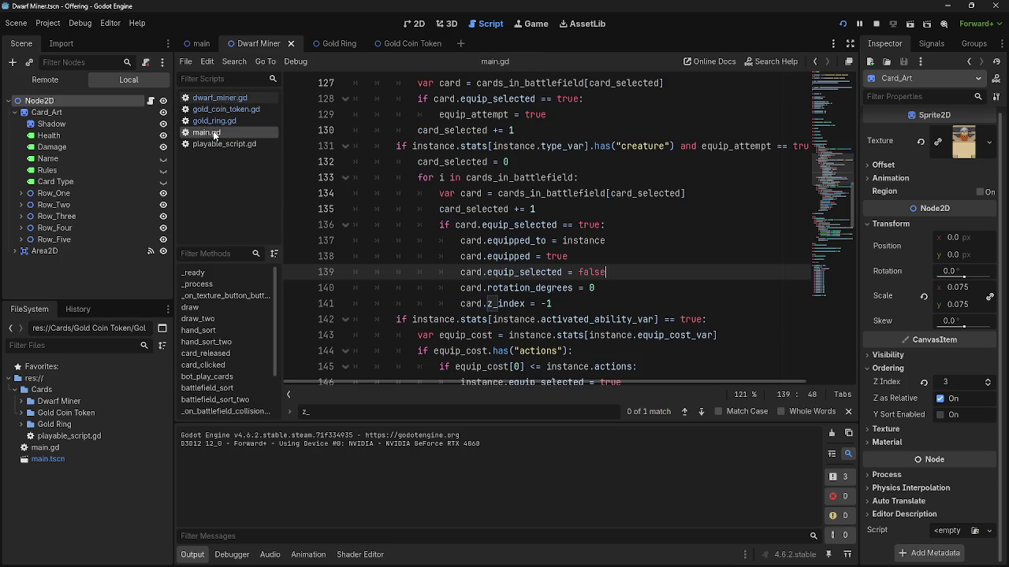
Review card_clicked's equip logic around lines 121–132 of main.gd, then run the project with F5.
scroll(552, 236, "up", 1)
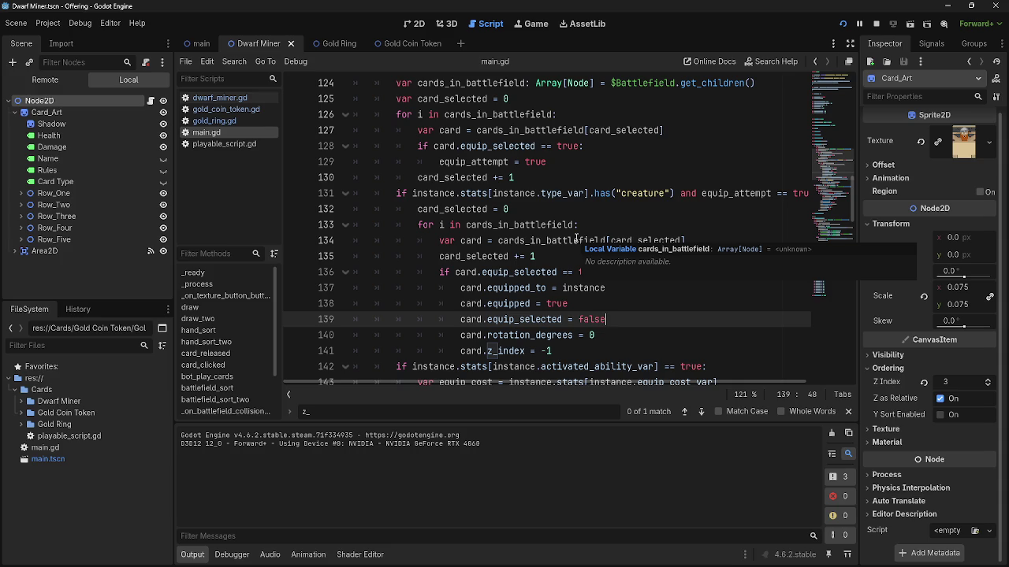
left_click(573, 213)
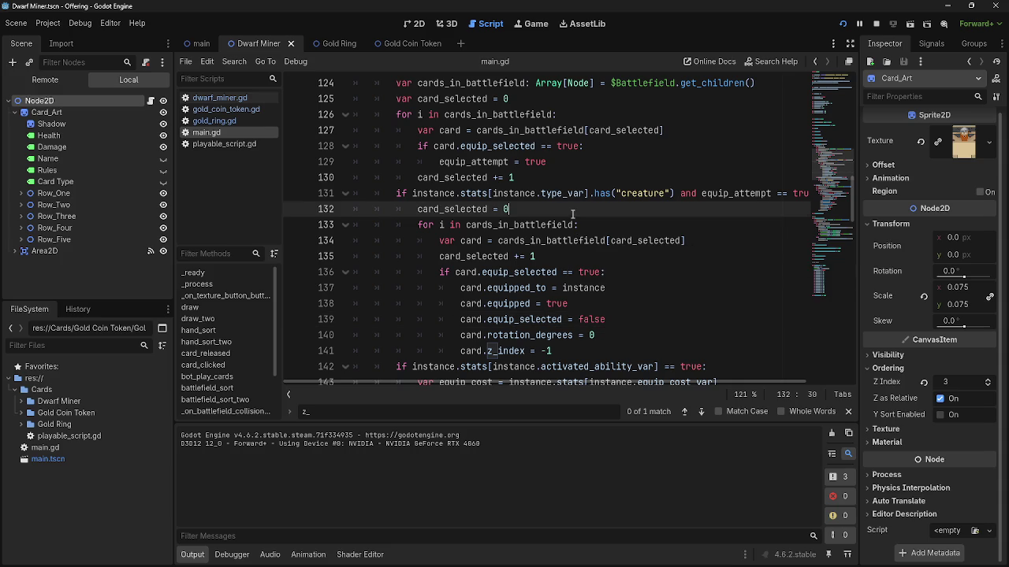
scroll(573, 207, "up", 3)
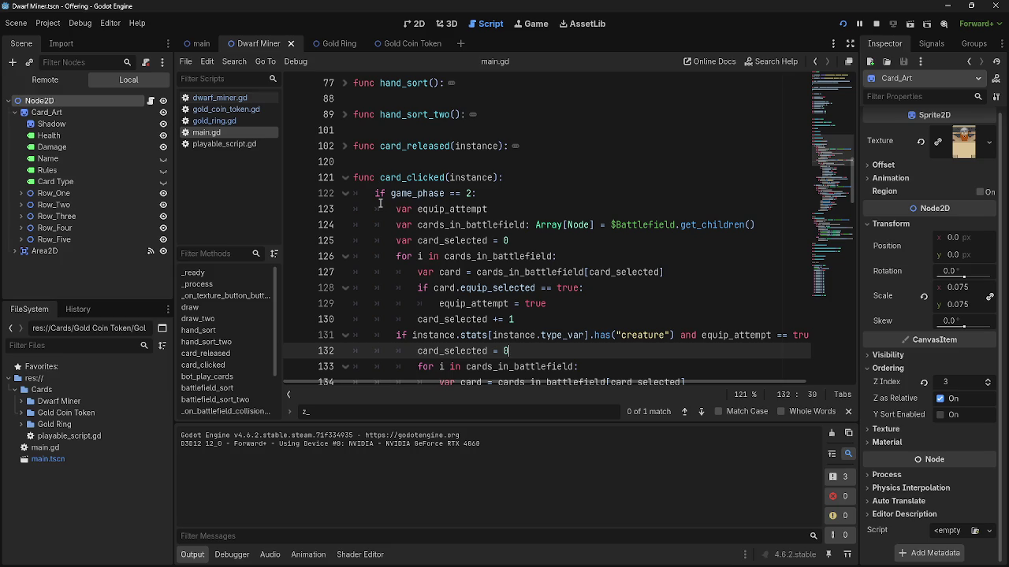
left_click(400, 178)
key("End")
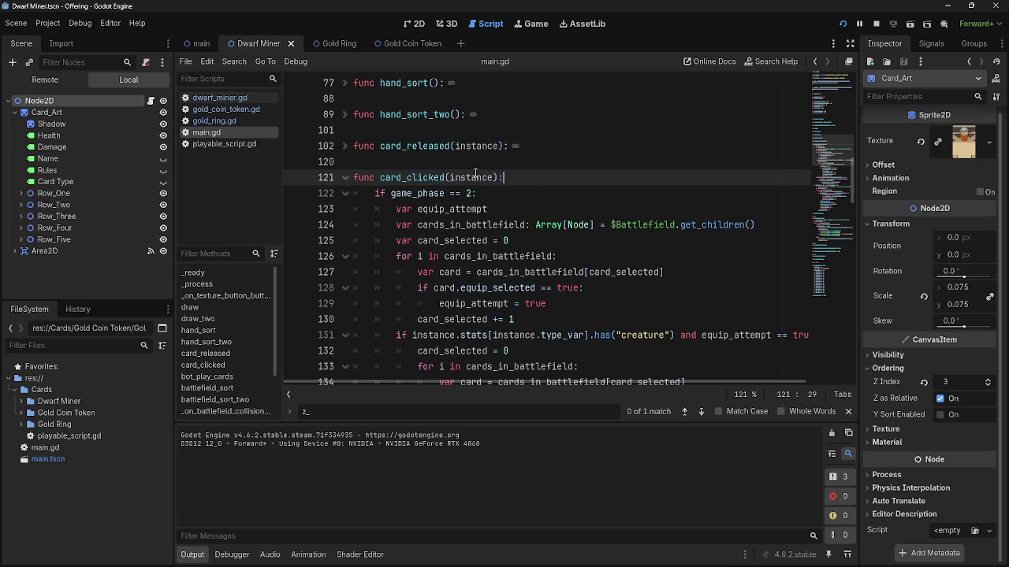
double_click(475, 177)
key("F5")
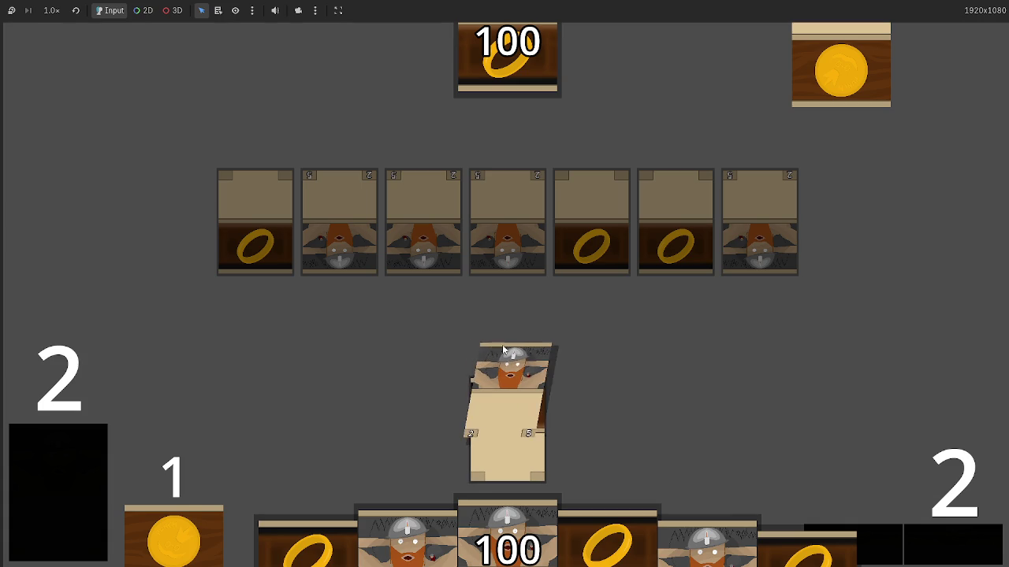
Stop the game after testing a Gold Ring equipped onto a Dwarf Miner.
key("F8")
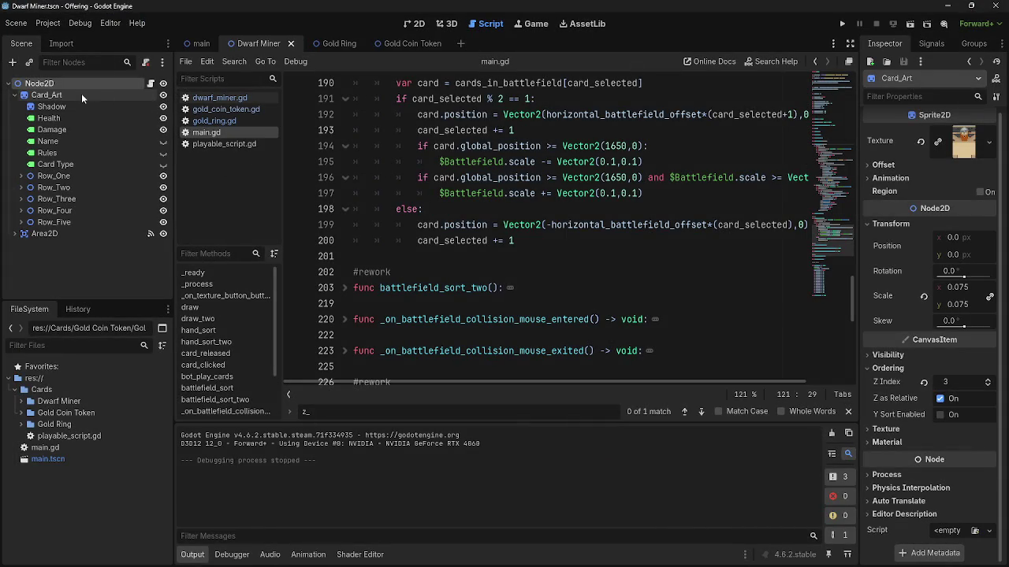
Check the Shadow sprite's Z index of -5 and look over playable_script.gd's click handling.
left_click(76, 108)
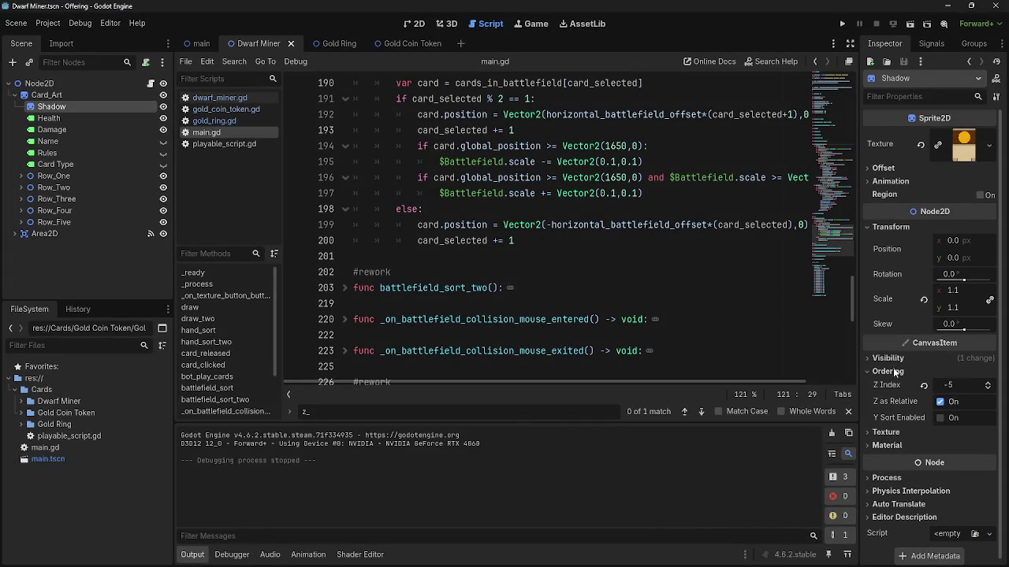
left_click(203, 145)
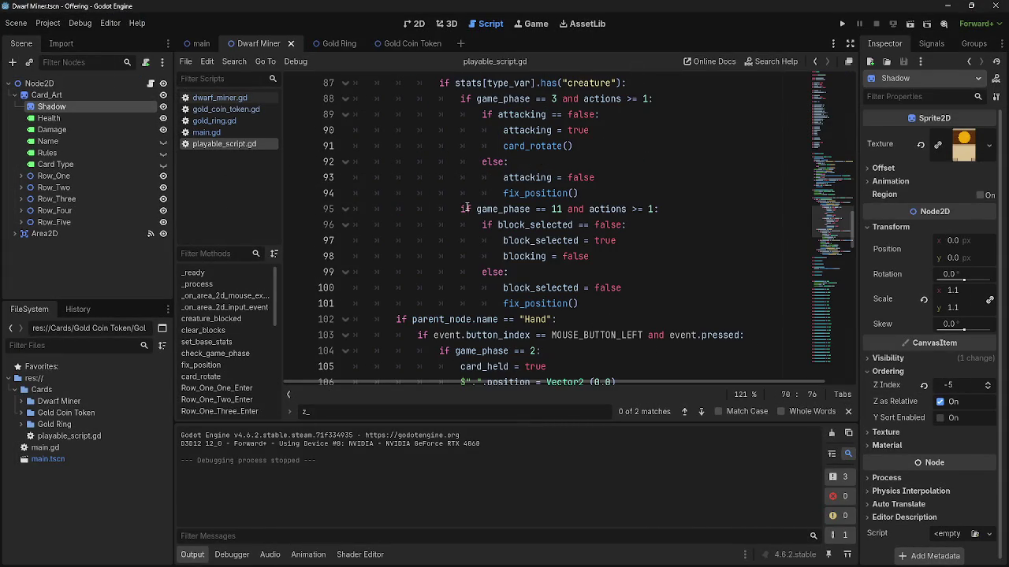
left_click(209, 133)
left_click(213, 121)
left_click(210, 145)
scroll(627, 236, "up", 3)
scroll(627, 245, "down", 5)
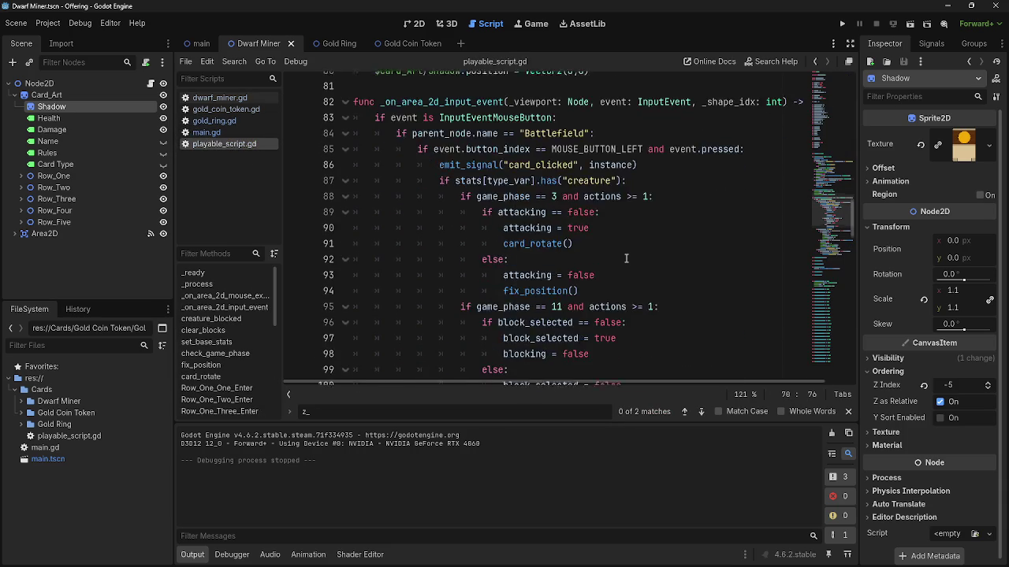
left_click(208, 133)
Find the equipped card's z_index assignment on line 141 of main.gd and relaunch the game.
left_click(213, 121)
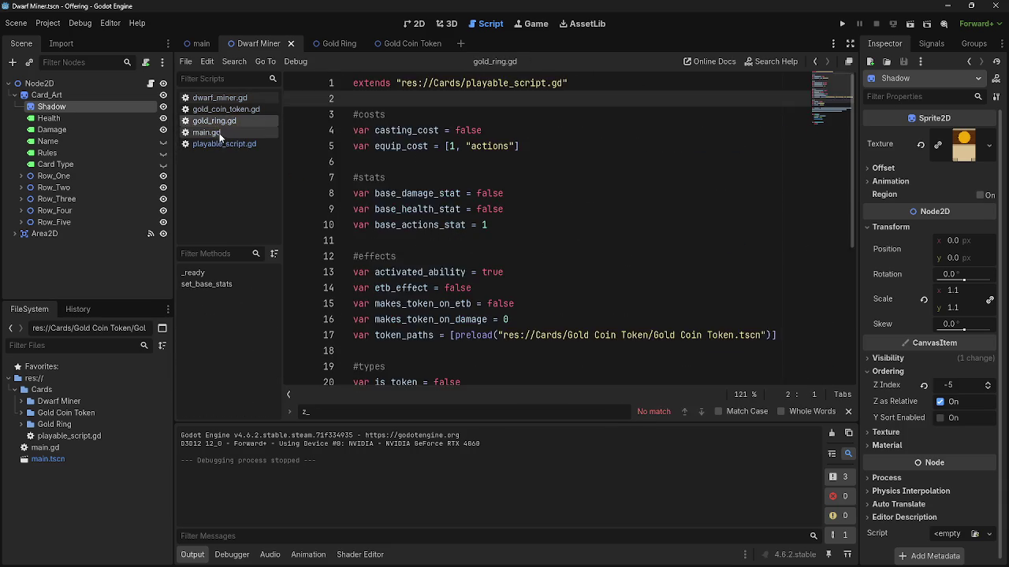
left_click(209, 133)
left_click(212, 144)
left_click(206, 132)
scroll(622, 243, "up", 15)
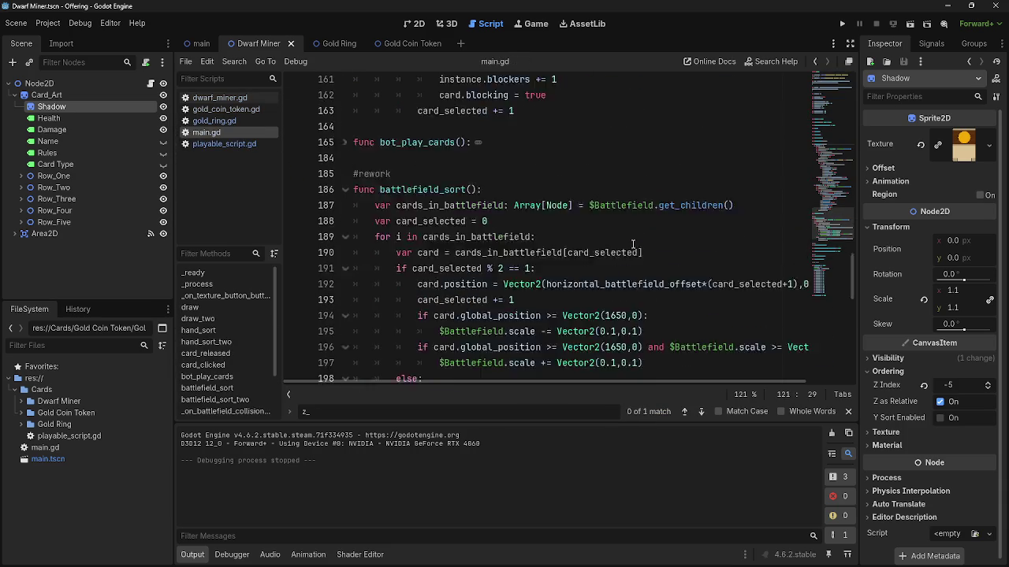
scroll(594, 261, "up", 5)
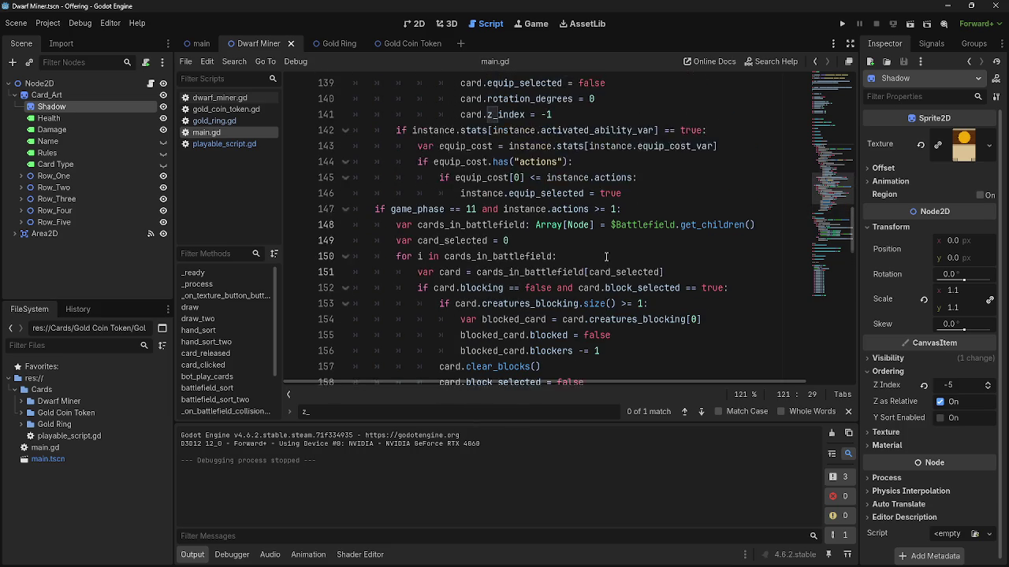
left_click(550, 256)
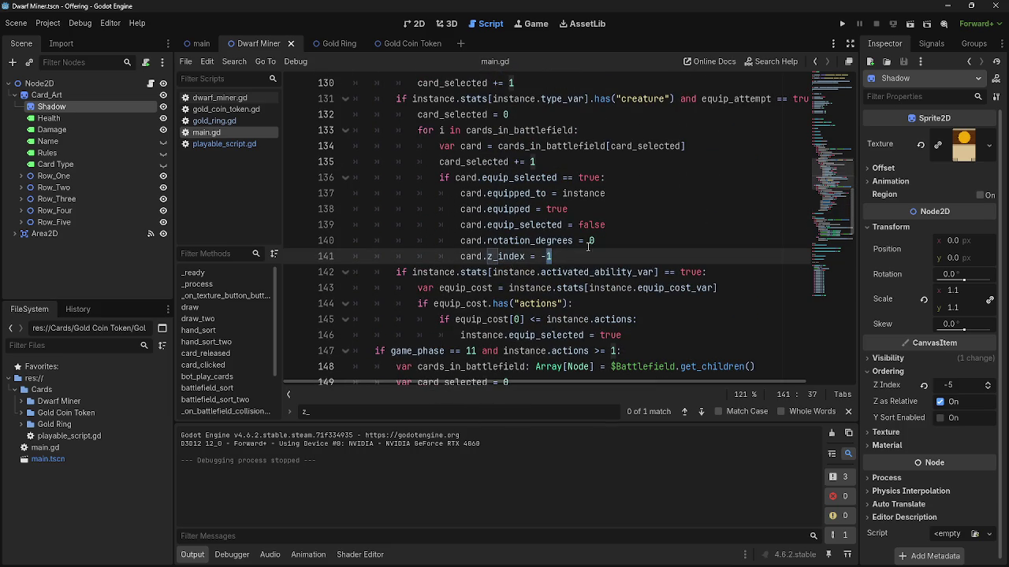
type("6")
left_click(842, 24)
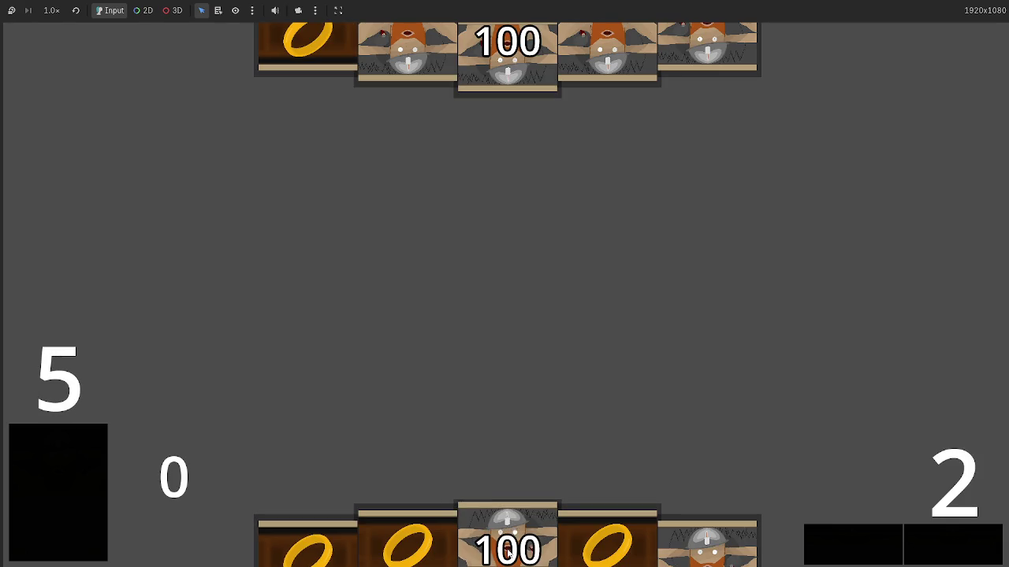
Play a card, drag the Gold Ring onto the Dwarf Miner, play another Dwarf Miner, then stop the game.
left_click(508, 554)
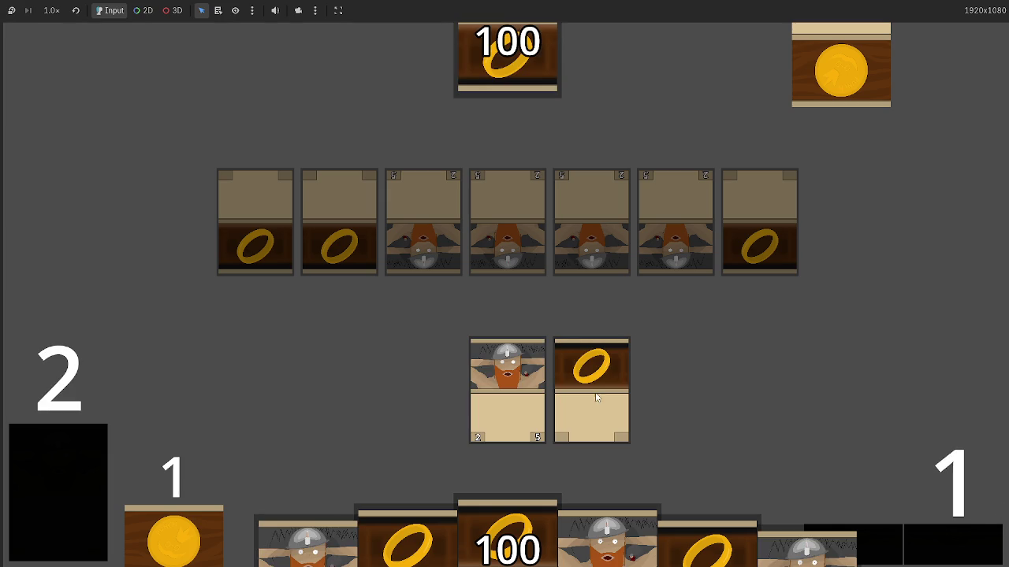
left_click_drag(596, 398, 547, 380)
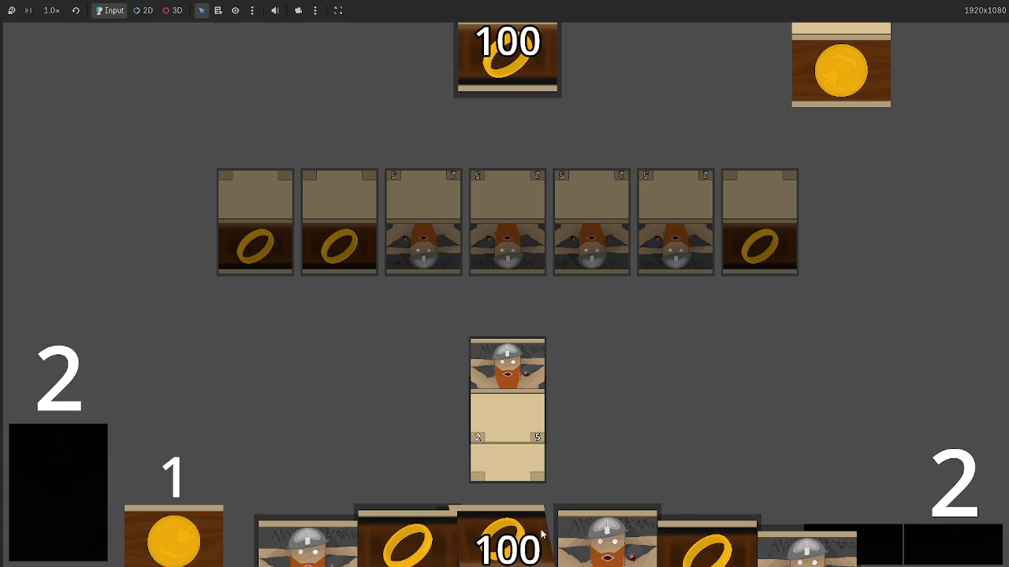
left_click(607, 536)
left_click(626, 401)
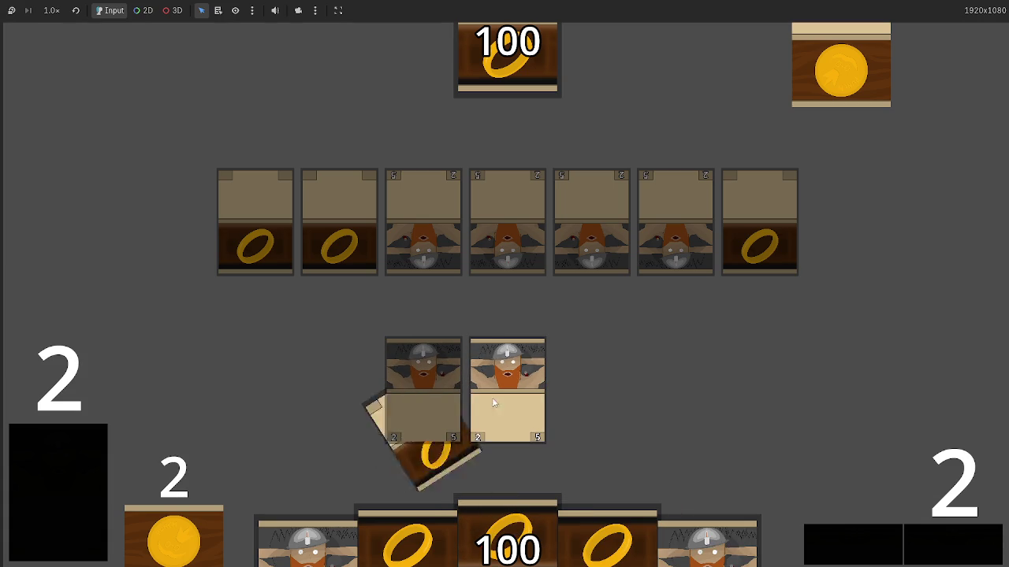
key("F8")
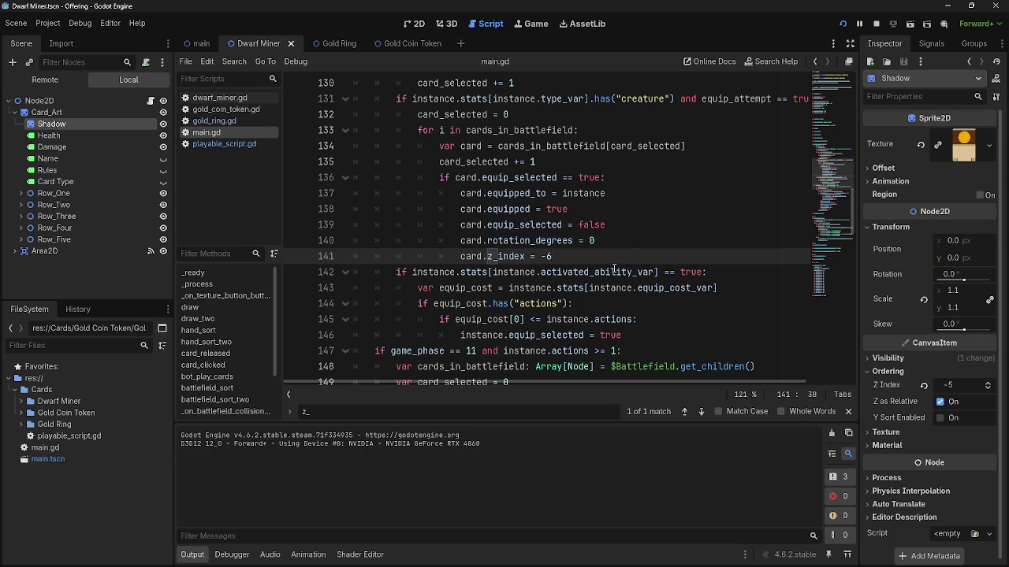
Add card.actions -= 1 on line 142 after the z_index assignment, then launch the game.
key("Return")
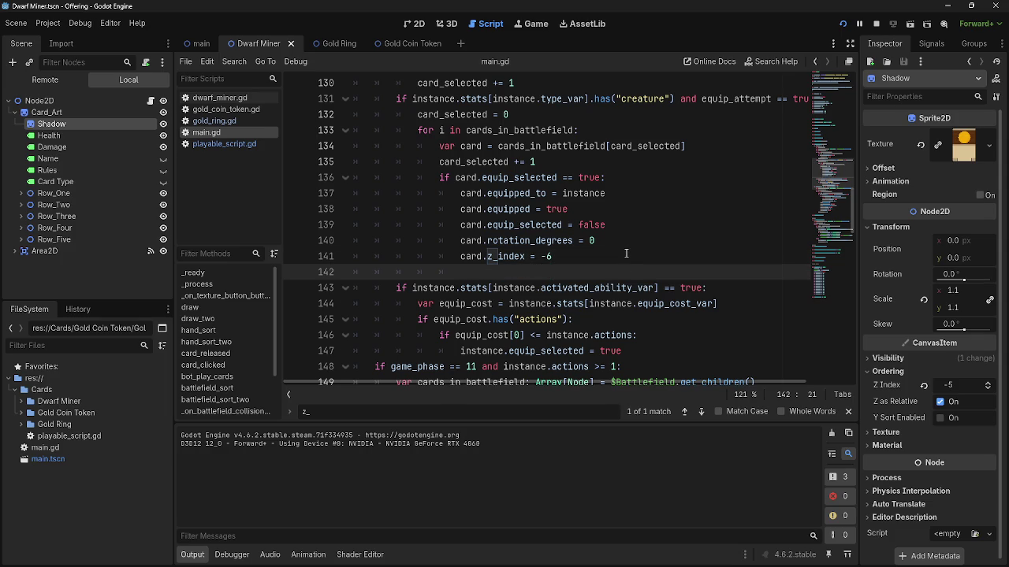
type("card")
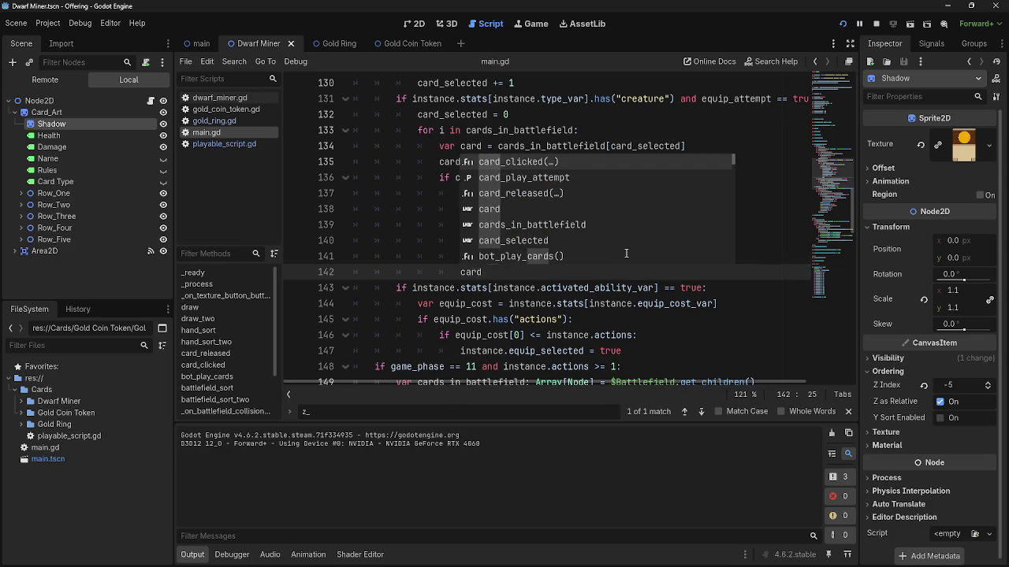
type(".actioi")
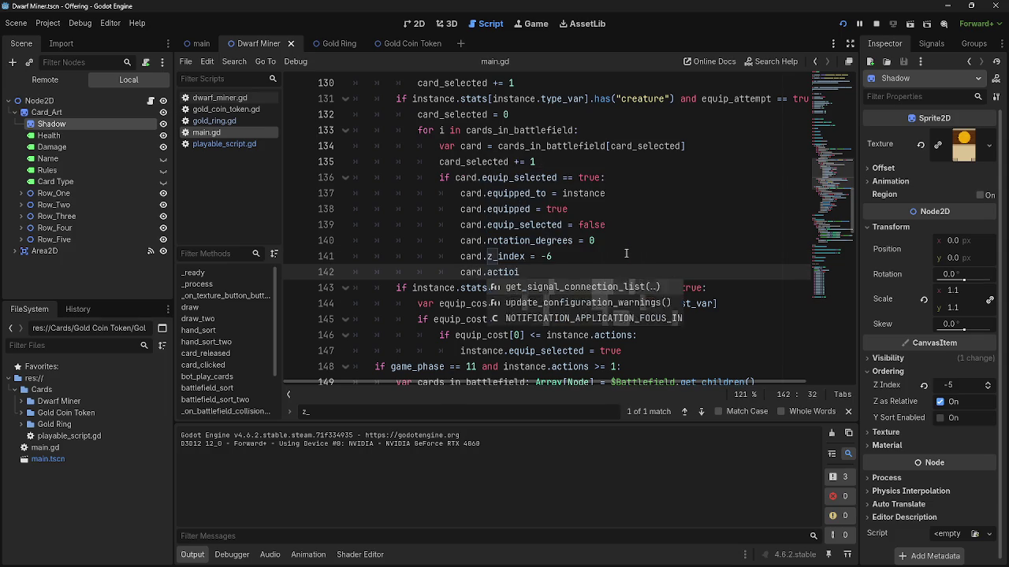
key("BackSpace")
type("ns -")
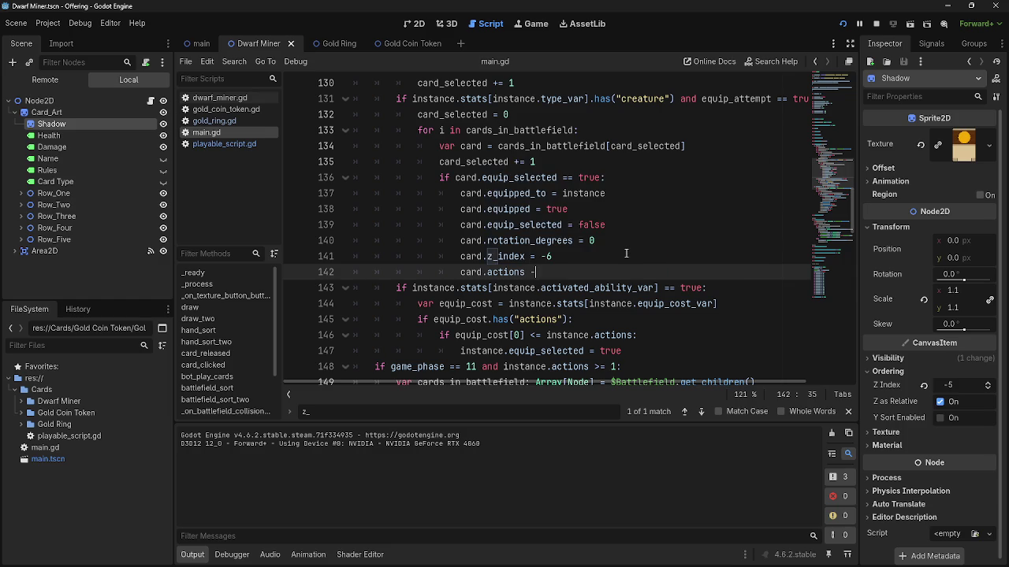
type("= 1")
left_click(843, 24)
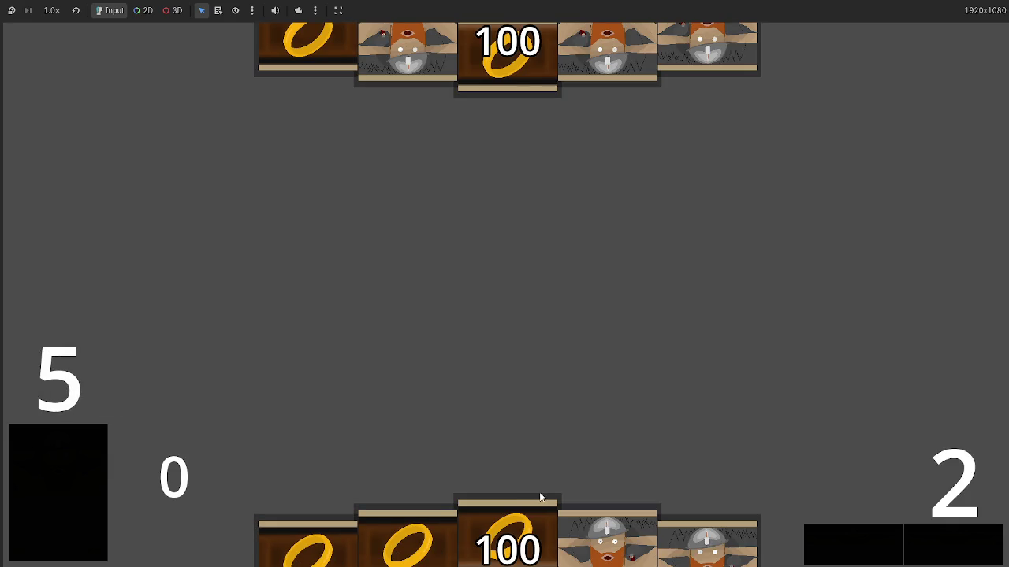
Play ring and dwarf cards and equip rings beneath the left and right dwarves.
left_click(541, 497)
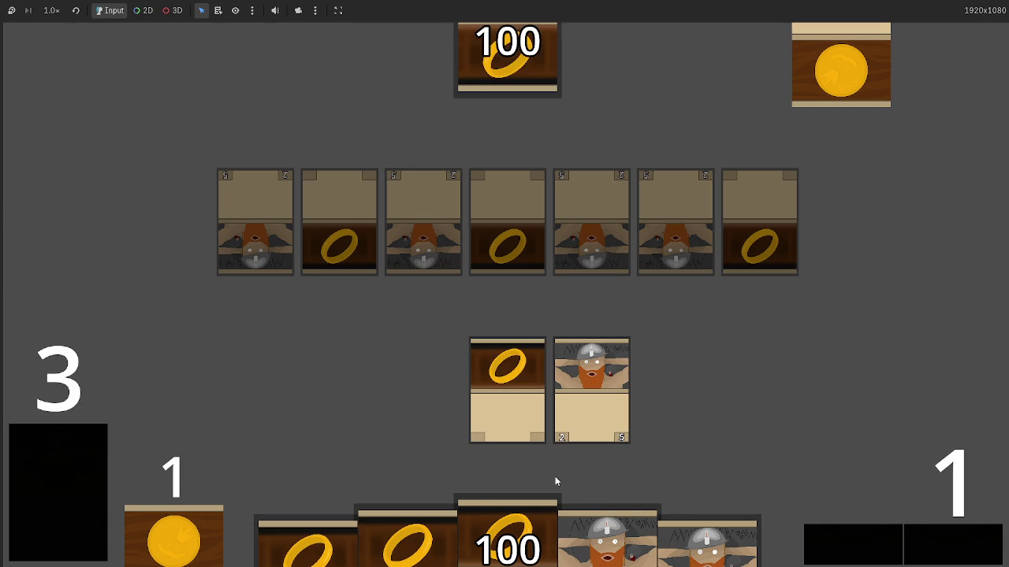
left_click(521, 415)
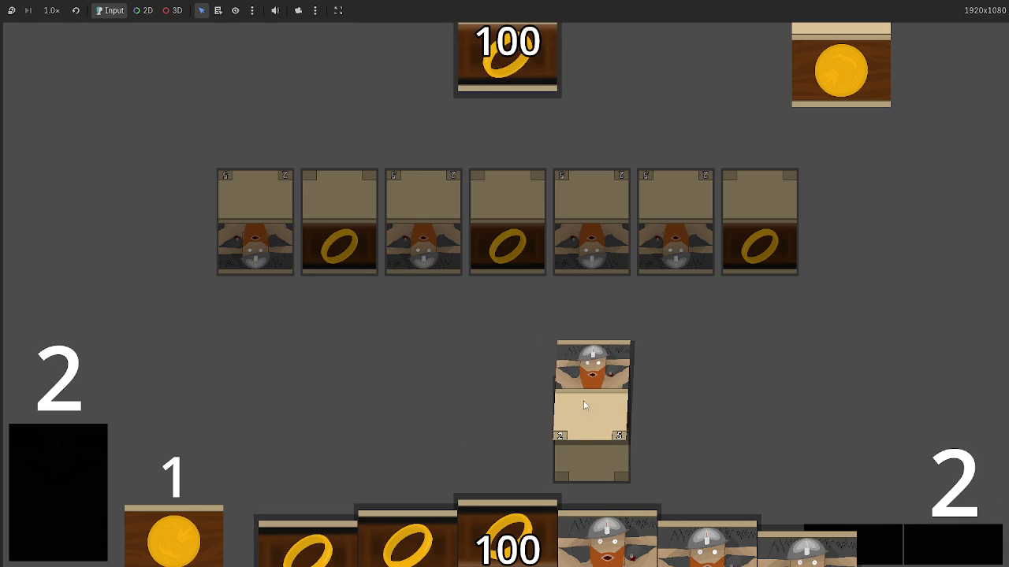
left_click(645, 523)
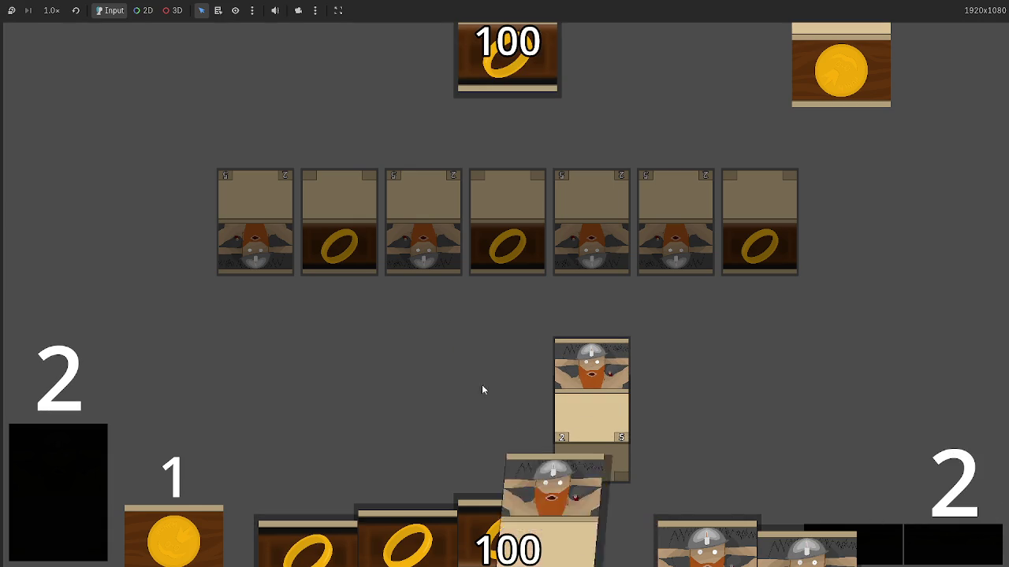
left_click(428, 353)
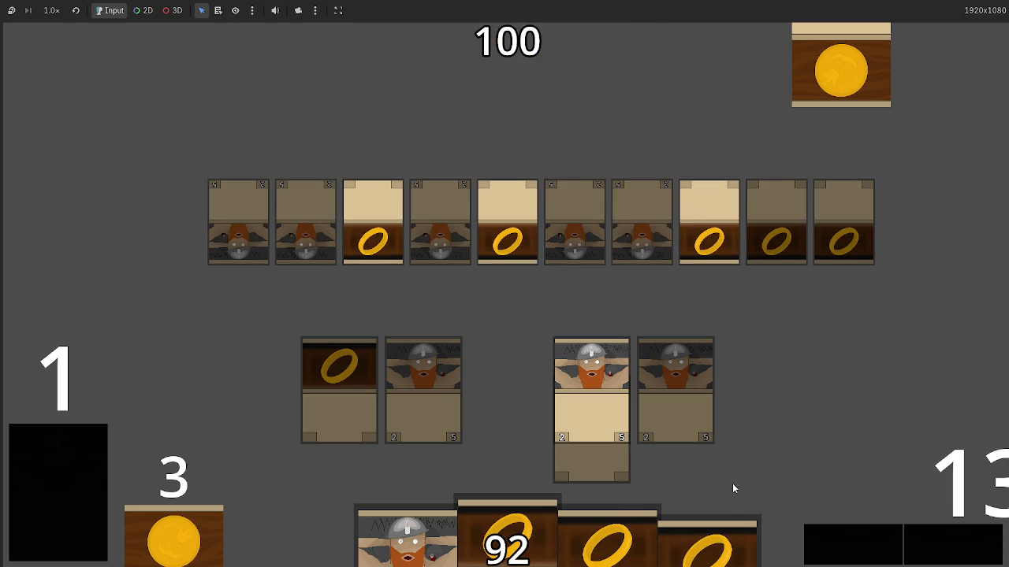
left_click(370, 396)
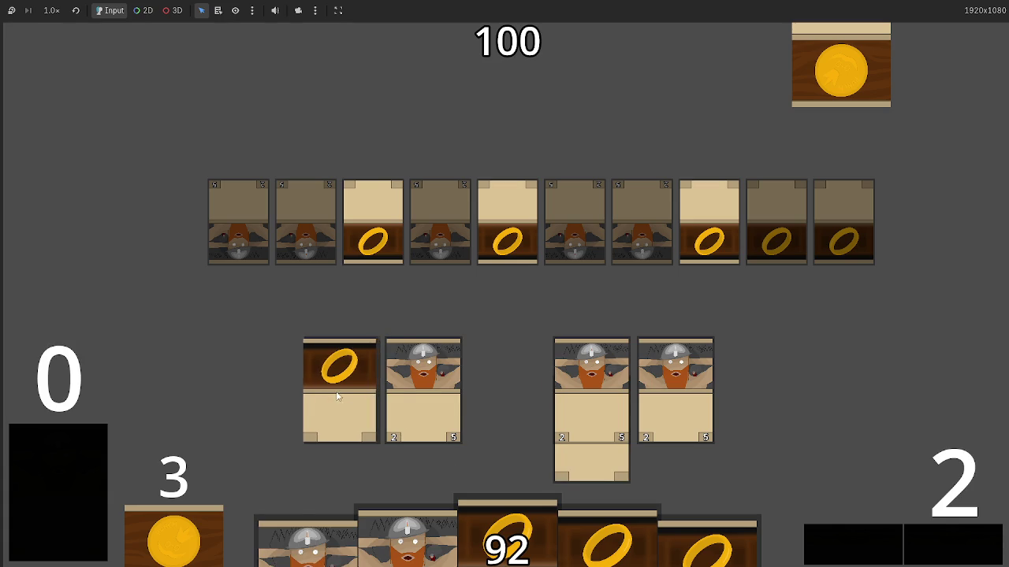
left_click(666, 392)
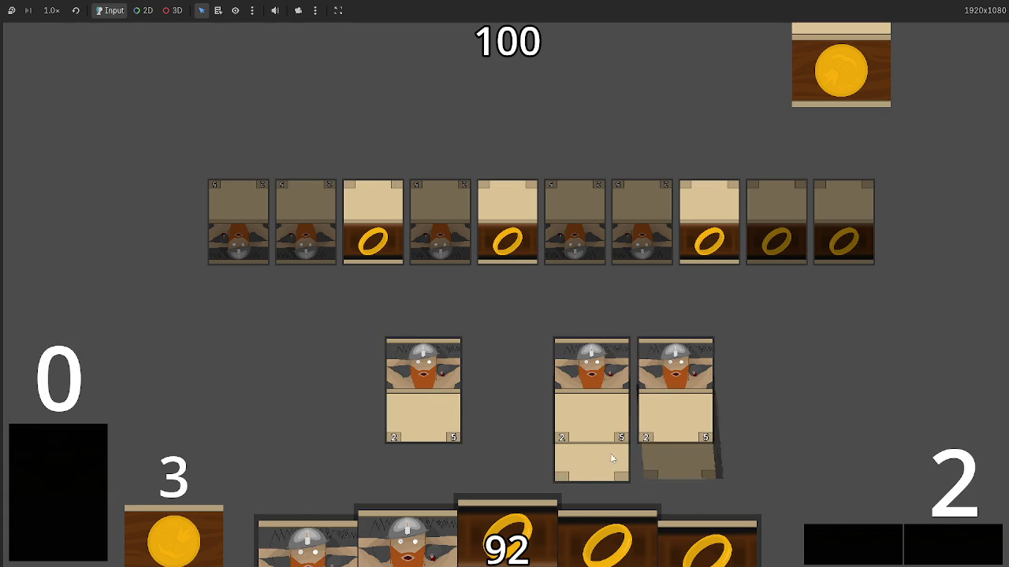
Drag the equipped dwarves to check their rings stay attached, then stop the game.
mouse_move(610, 453)
left_mouse_down()
mouse_move(543, 392)
mouse_move(437, 390)
left_mouse_up()
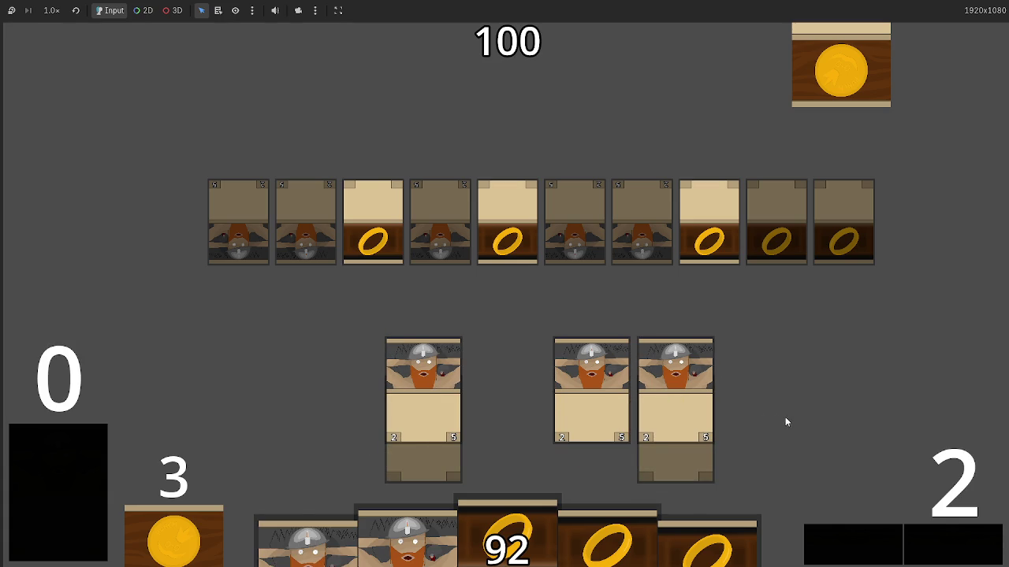
mouse_move(672, 464)
left_mouse_down()
mouse_move(705, 466)
mouse_move(676, 469)
left_mouse_up()
mouse_move(417, 465)
left_mouse_down()
mouse_move(402, 465)
mouse_move(454, 460)
mouse_move(400, 458)
mouse_move(464, 459)
mouse_move(404, 459)
mouse_move(414, 463)
left_mouse_up()
key("F8")
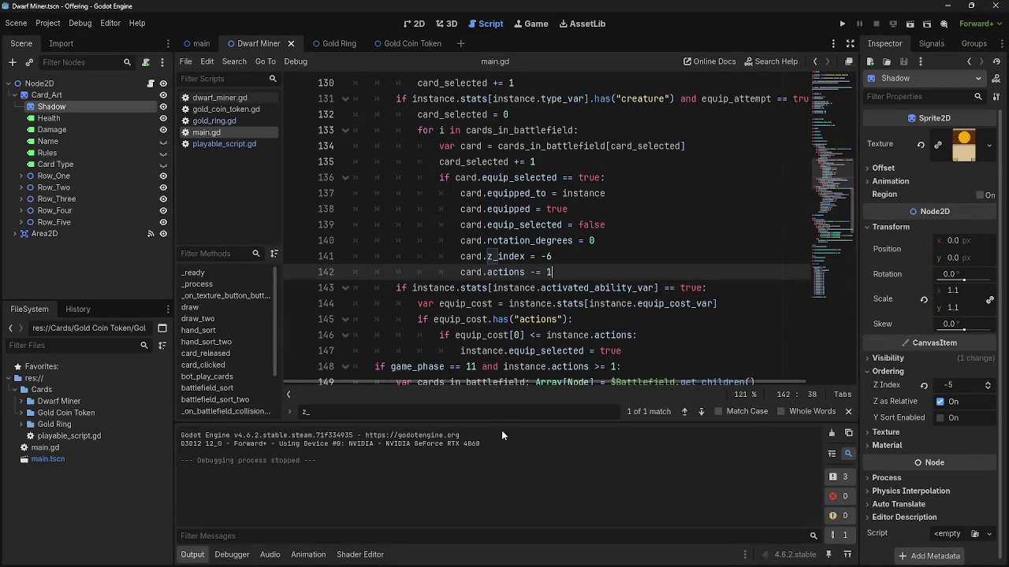
Inspect equip lines 141–142 and the Shadow node's Visibility settings, then relaunch the game.
left_click(578, 262)
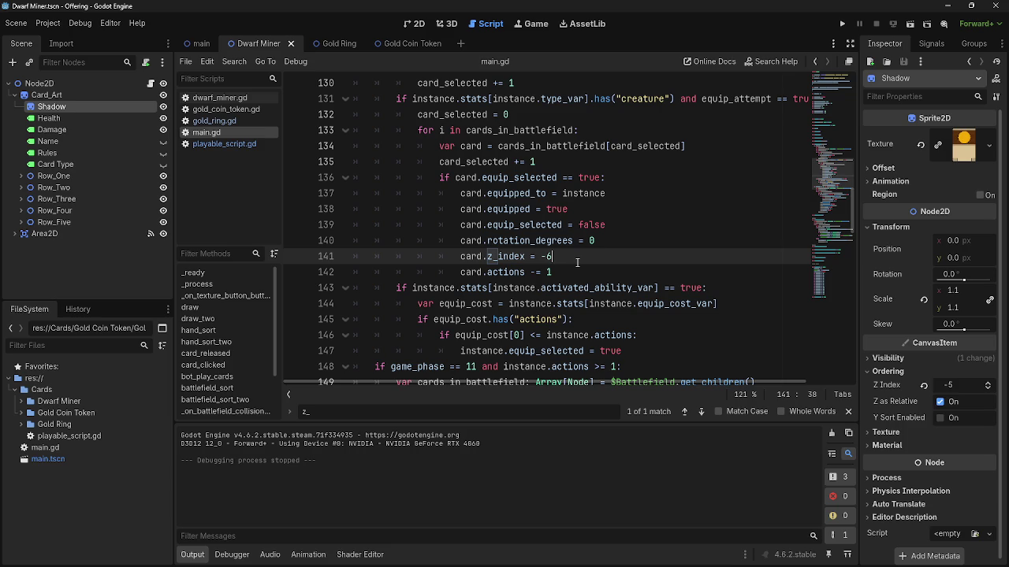
left_click(902, 359)
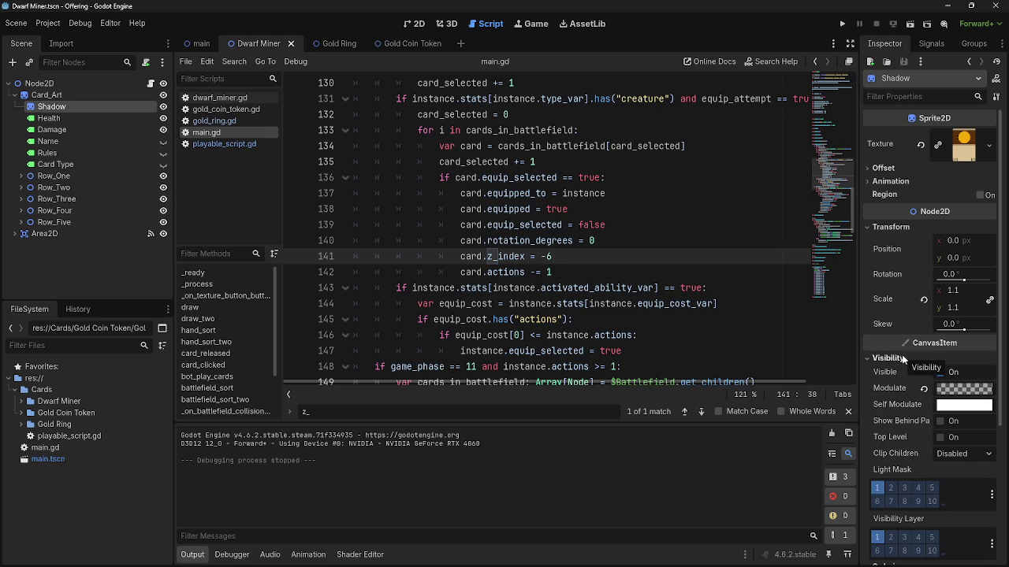
left_click(891, 358)
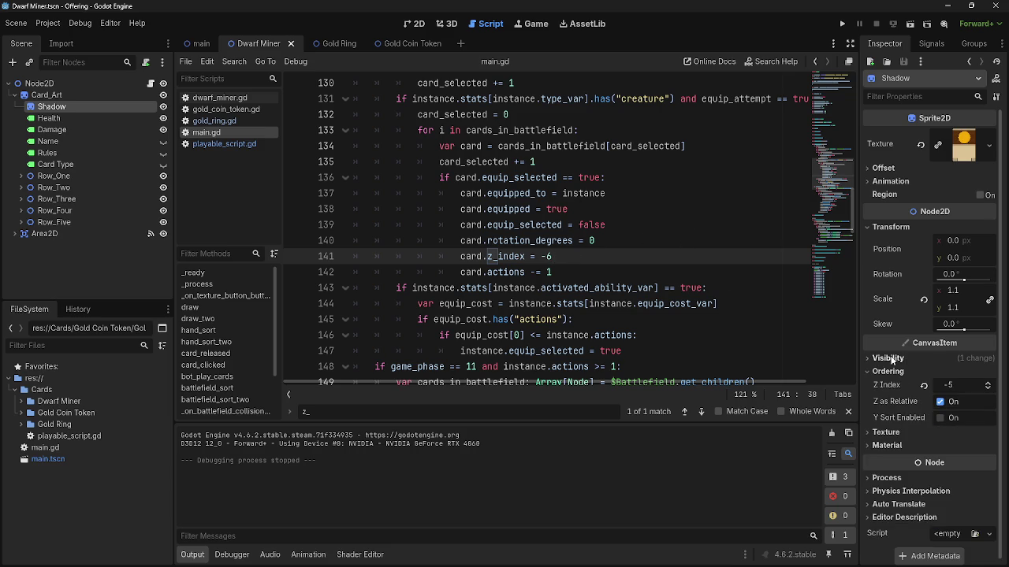
left_click(595, 267)
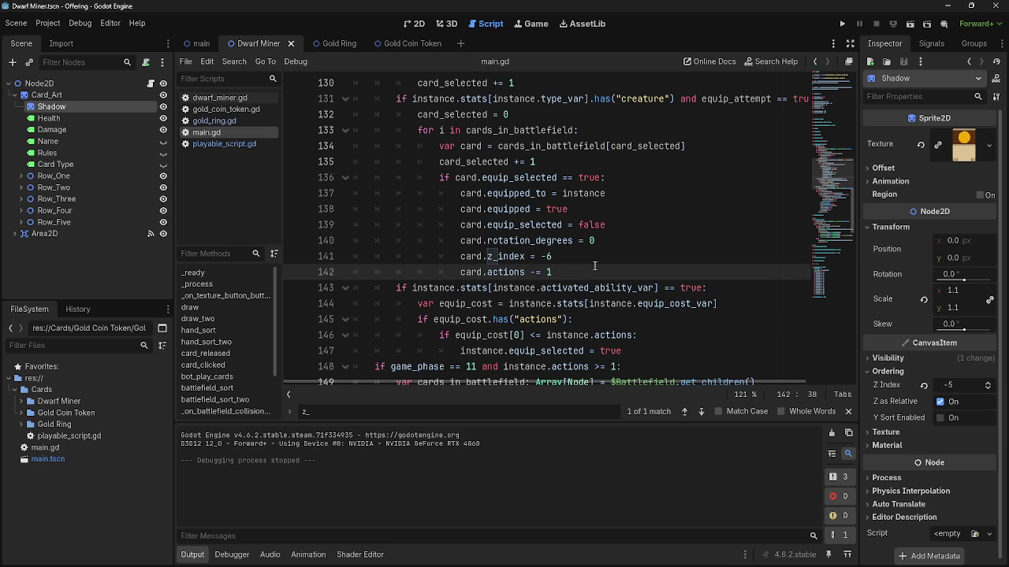
scroll(595, 266, "down", 3)
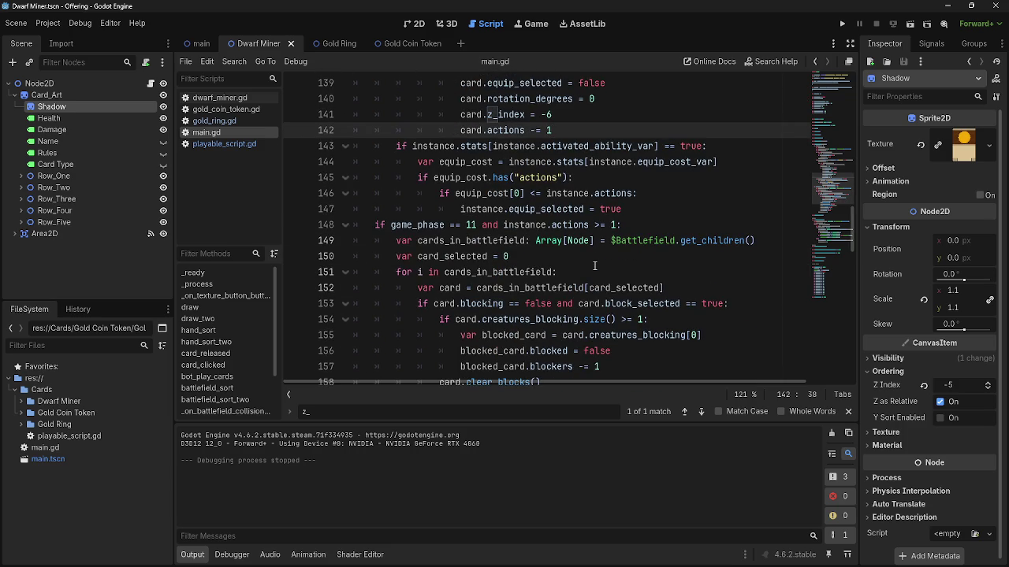
scroll(595, 267, "down", 2)
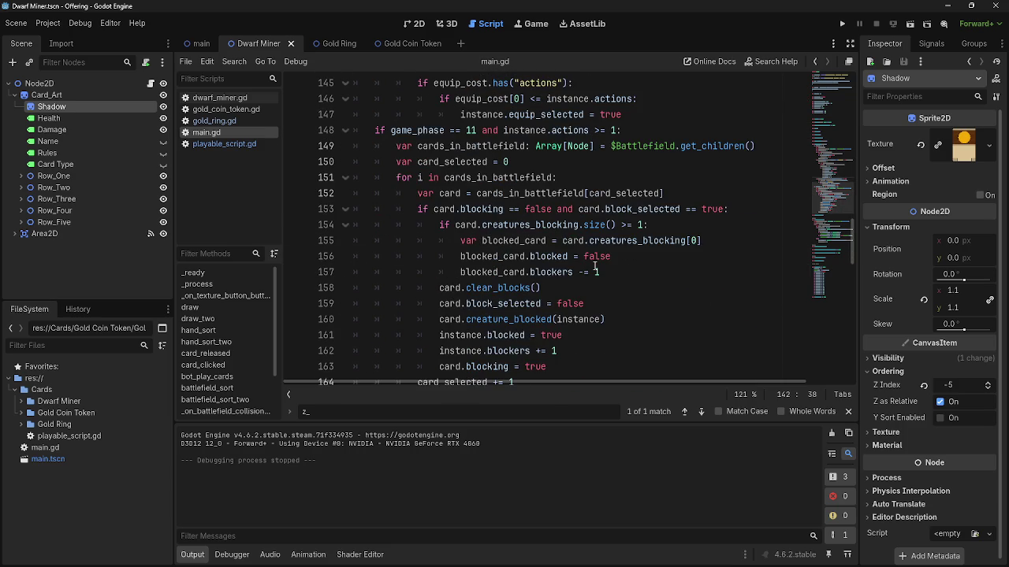
left_click(841, 24)
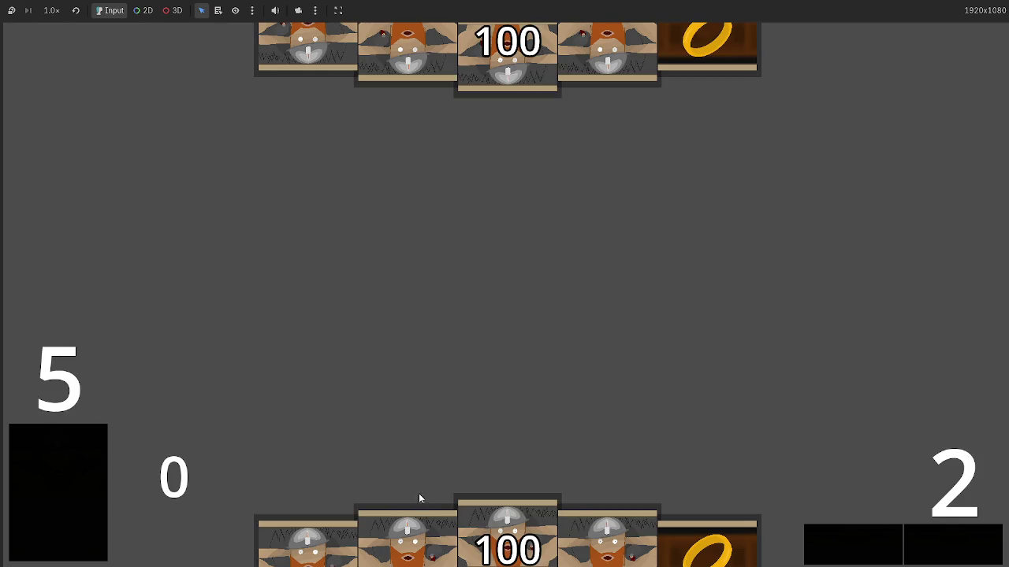
Play the Dwarf Miner cards from the hand into the battlefield row, then stop the test game with F8.
mouse_move(473, 521)
left_mouse_down()
mouse_move(492, 285)
mouse_move(504, 331)
left_mouse_up()
left_click_drag(607, 544, 591, 338)
left_click_drag(473, 543, 426, 339)
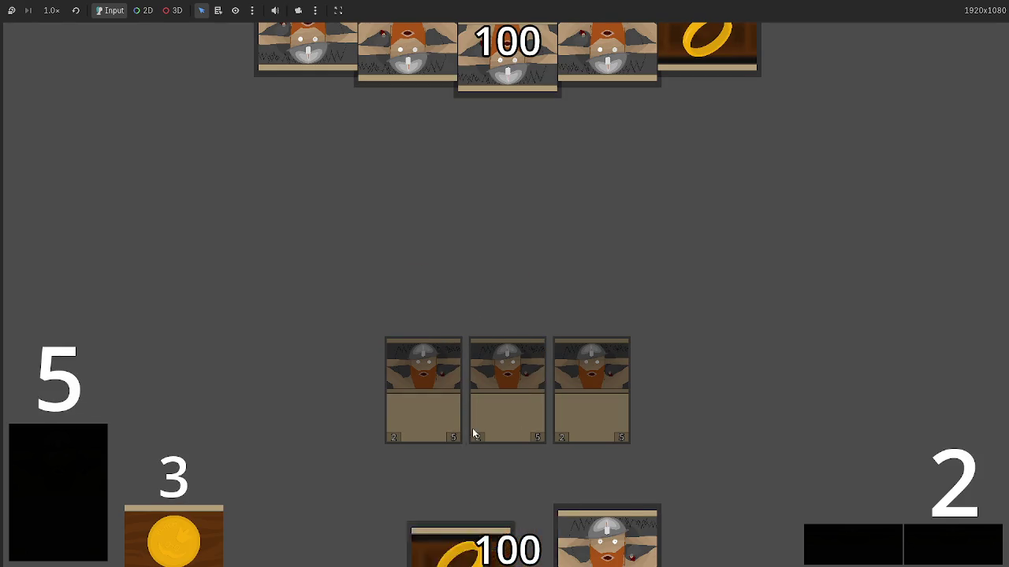
left_click_drag(441, 543, 676, 339)
left_click_drag(606, 544, 504, 322)
left_click(919, 552)
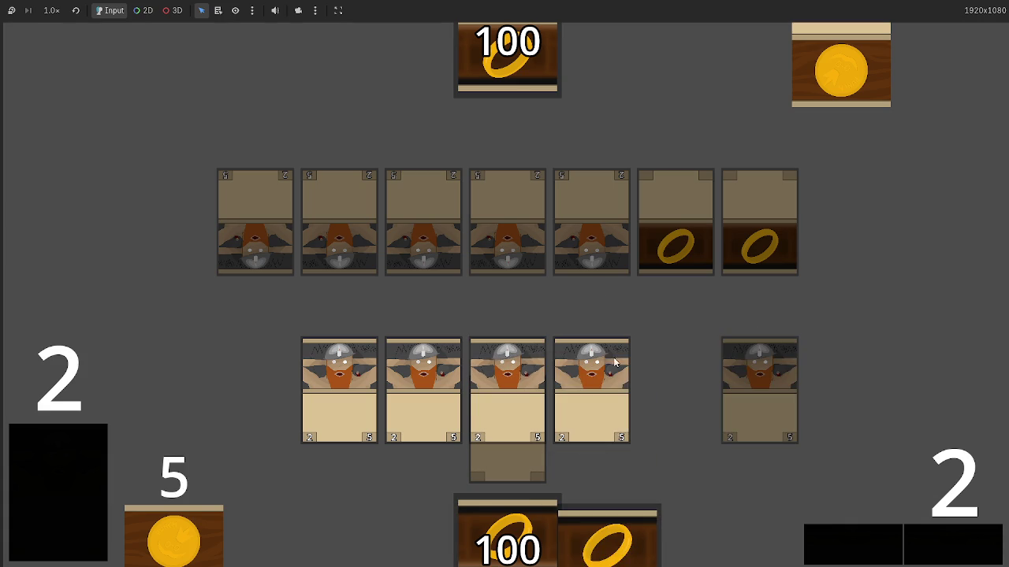
key("F8")
scroll(550, 320, "up", 5)
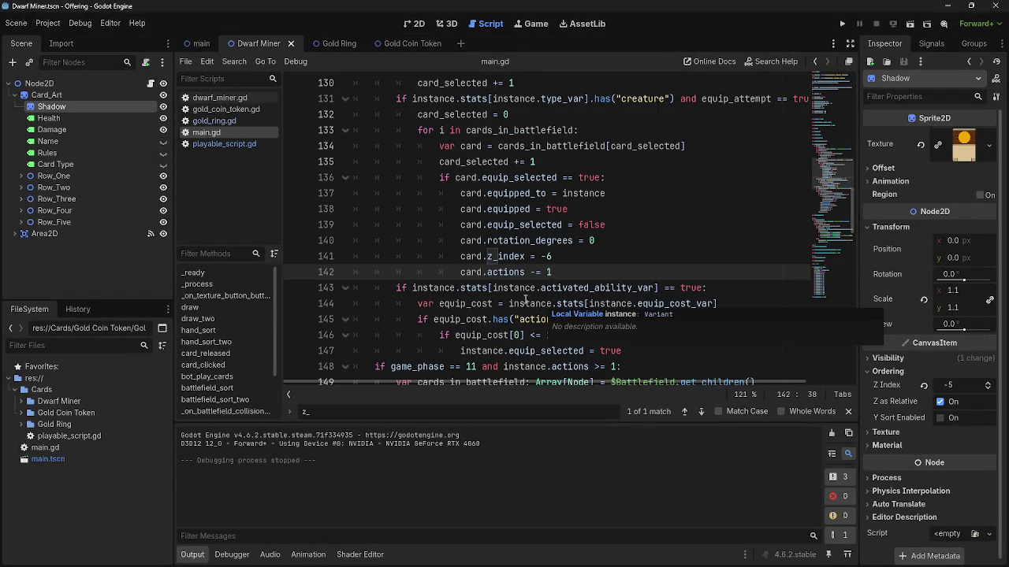
In main.gd, select card_clicked's game phase 2 code from line 123 through the equip loop.
scroll(543, 304, "up", 5)
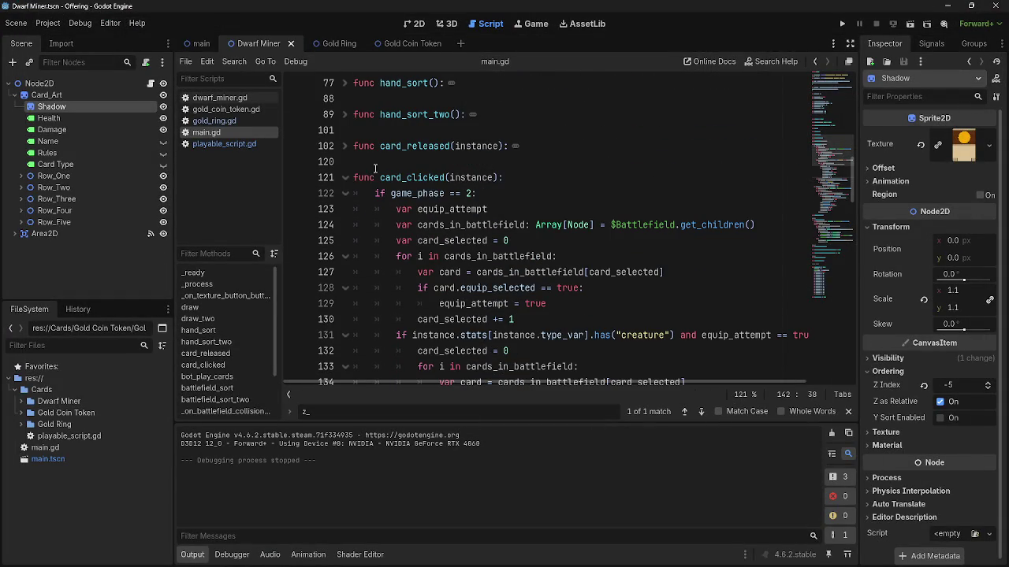
scroll(372, 178, "down", 2)
scroll(372, 178, "down", 2)
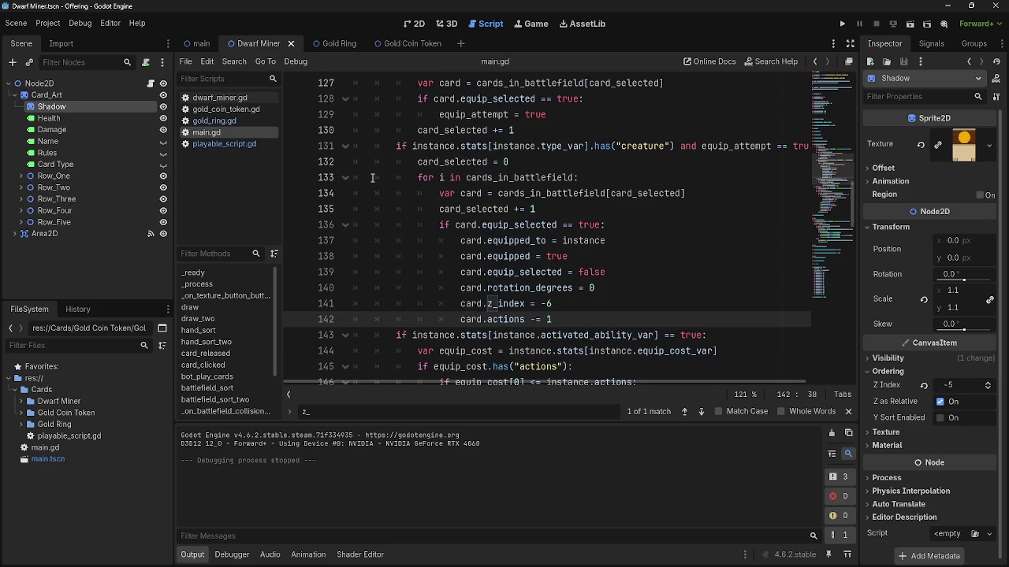
scroll(372, 178, "up", 5)
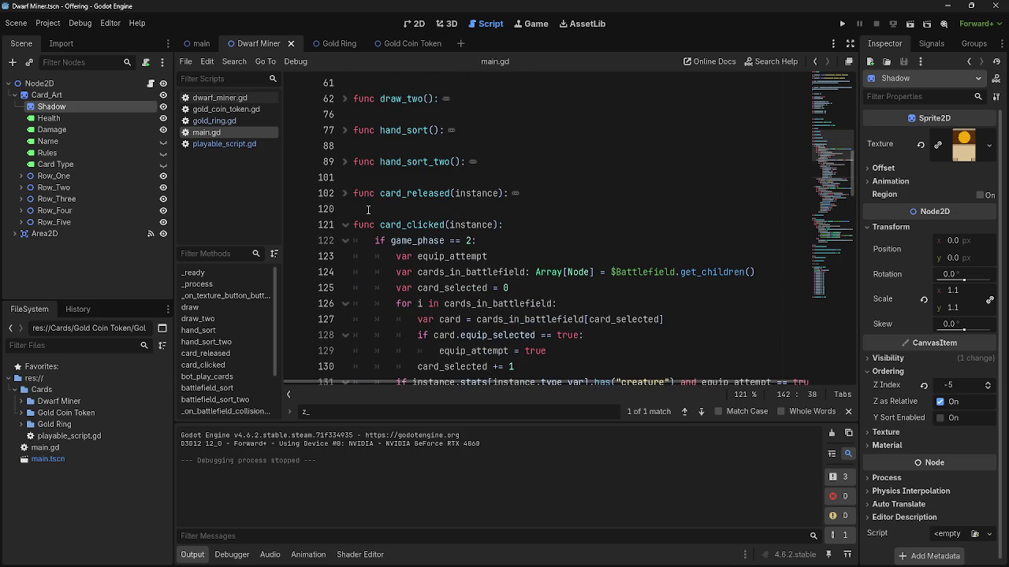
mouse_move(368, 225)
left_mouse_down()
mouse_move(394, 236)
mouse_move(514, 366)
left_mouse_up()
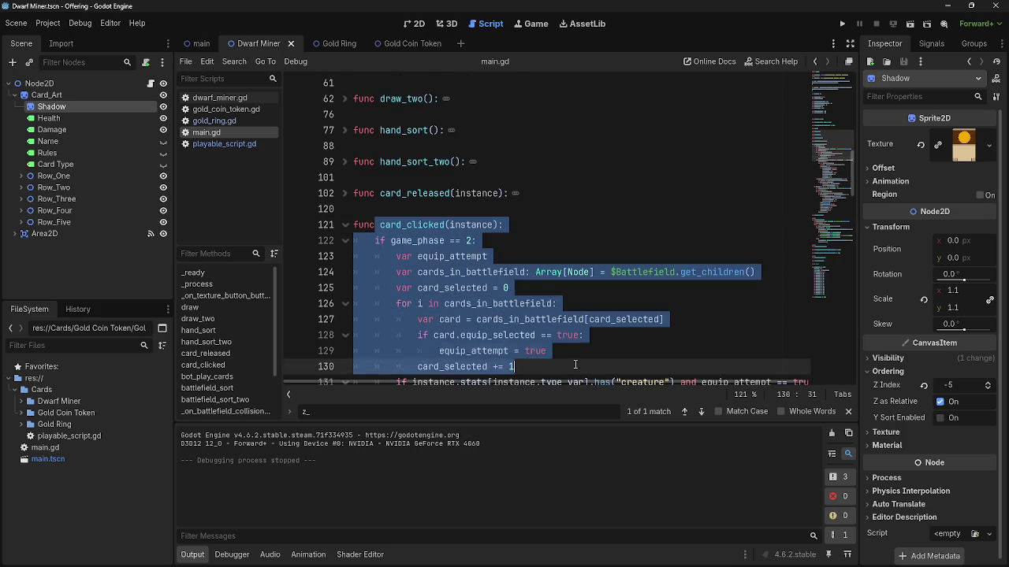
left_click(513, 367)
scroll(531, 315, "down", 3)
scroll(530, 315, "down", 2)
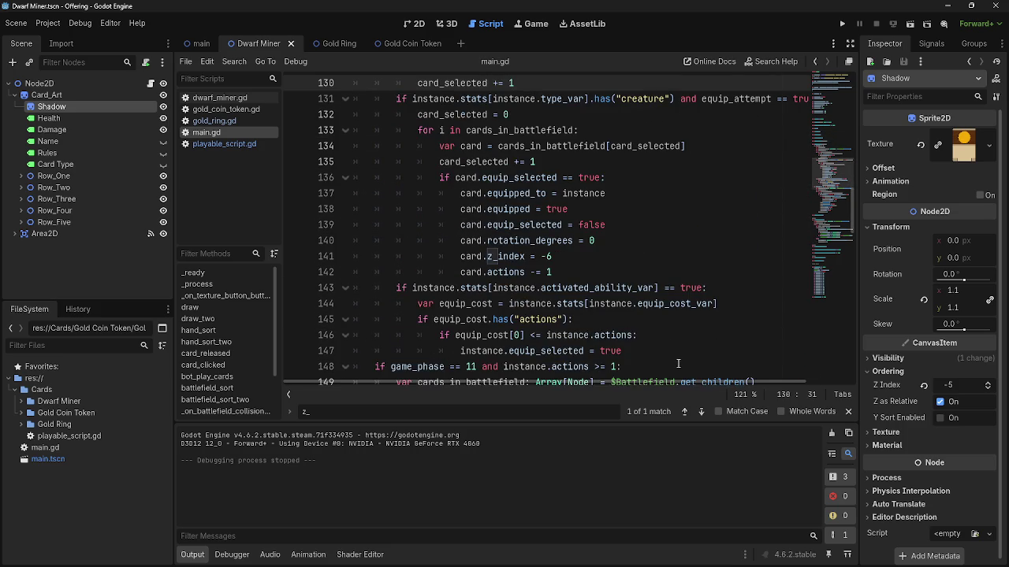
mouse_move(530, 315)
left_mouse_down()
mouse_move(441, 193)
mouse_move(349, 163)
mouse_move(337, 116)
left_mouse_up()
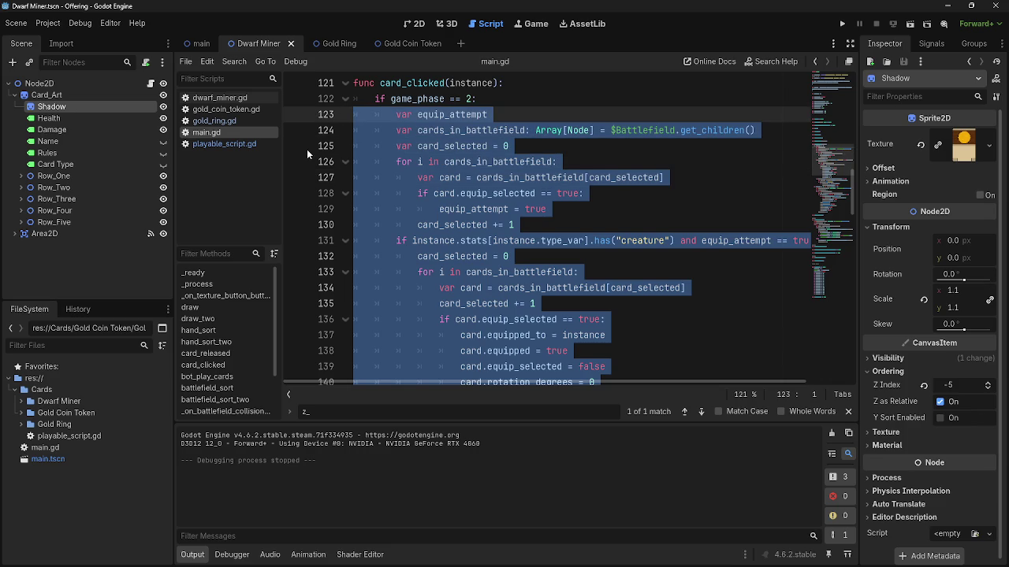